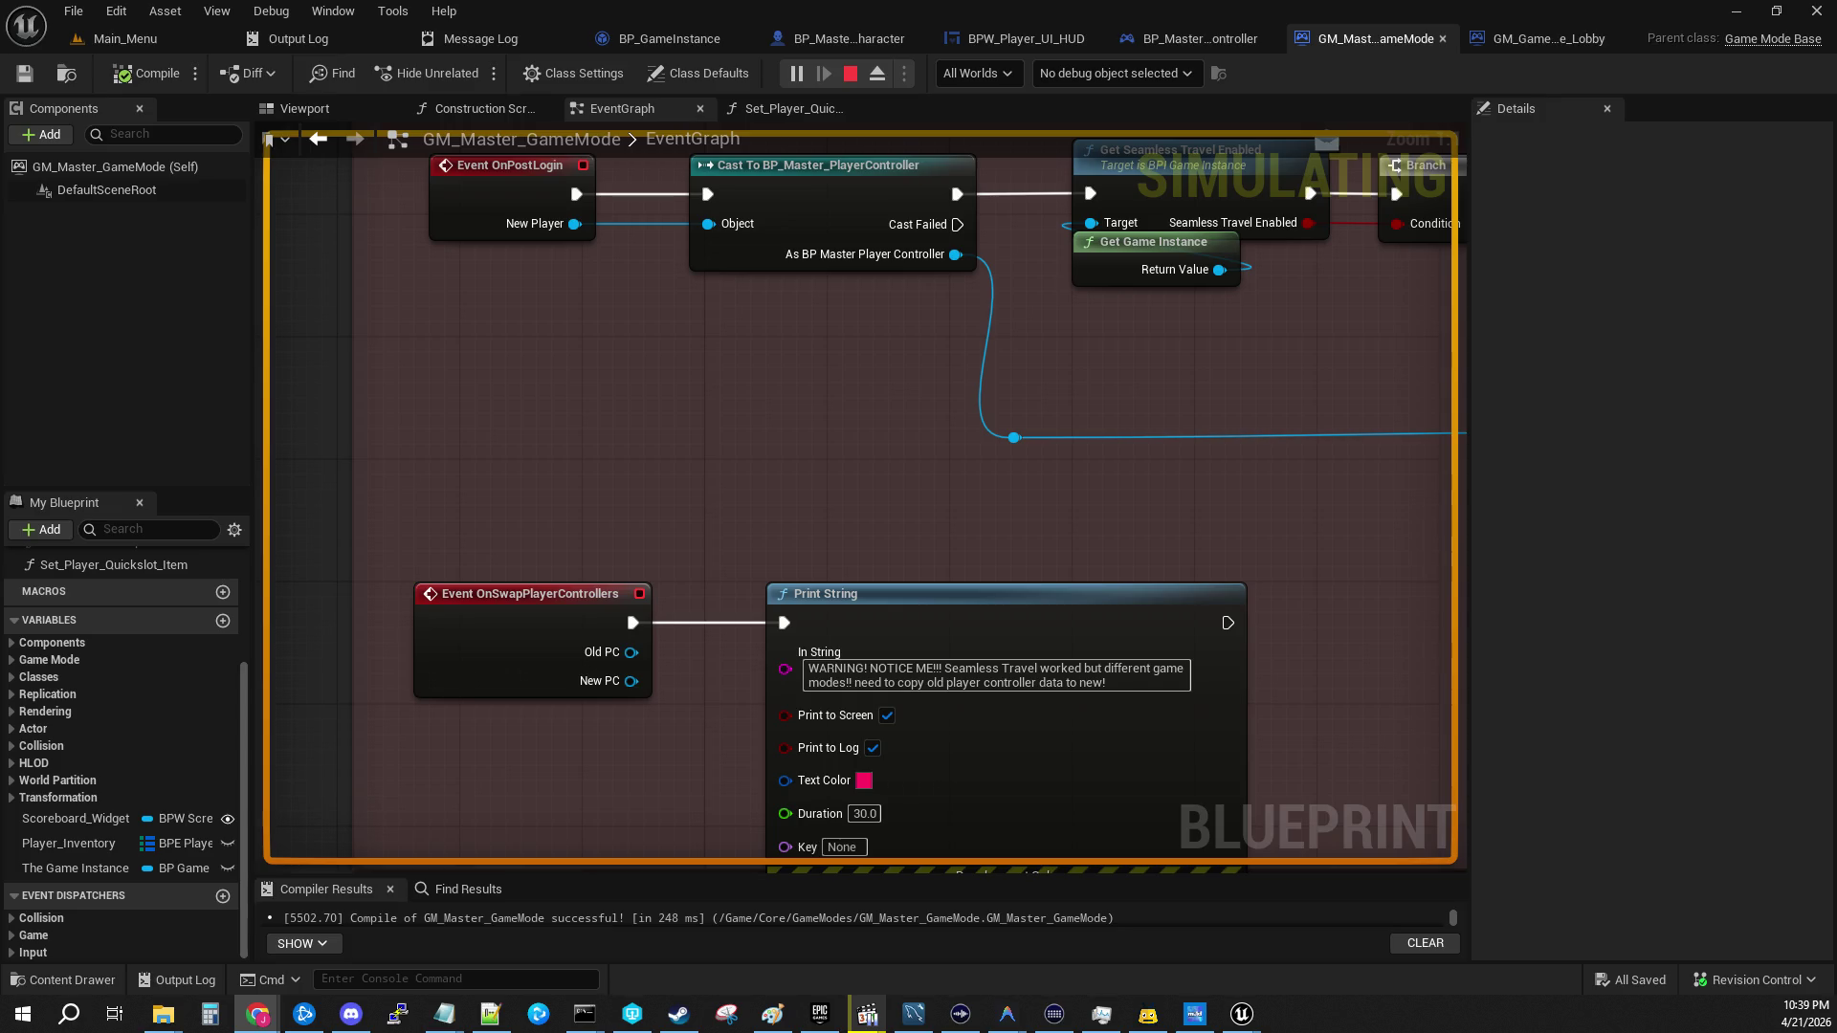
# Step: Box-select the Event OnPostLogin node in the GM_Master_GameMode event graph
pyautogui.moveTo(525, 343); pyautogui.dragTo(525, 582)
# Step: Select the OnPostLogin and Cast login nodes and pan to reveal Print String
pyautogui.moveTo(425, 335)
pyautogui.mouseDown()
pyautogui.moveTo(587, 464)
pyautogui.moveTo(976, 612)
pyautogui.moveTo(1034, 611)
pyautogui.moveTo(983, 601)
pyautogui.mouseUp()
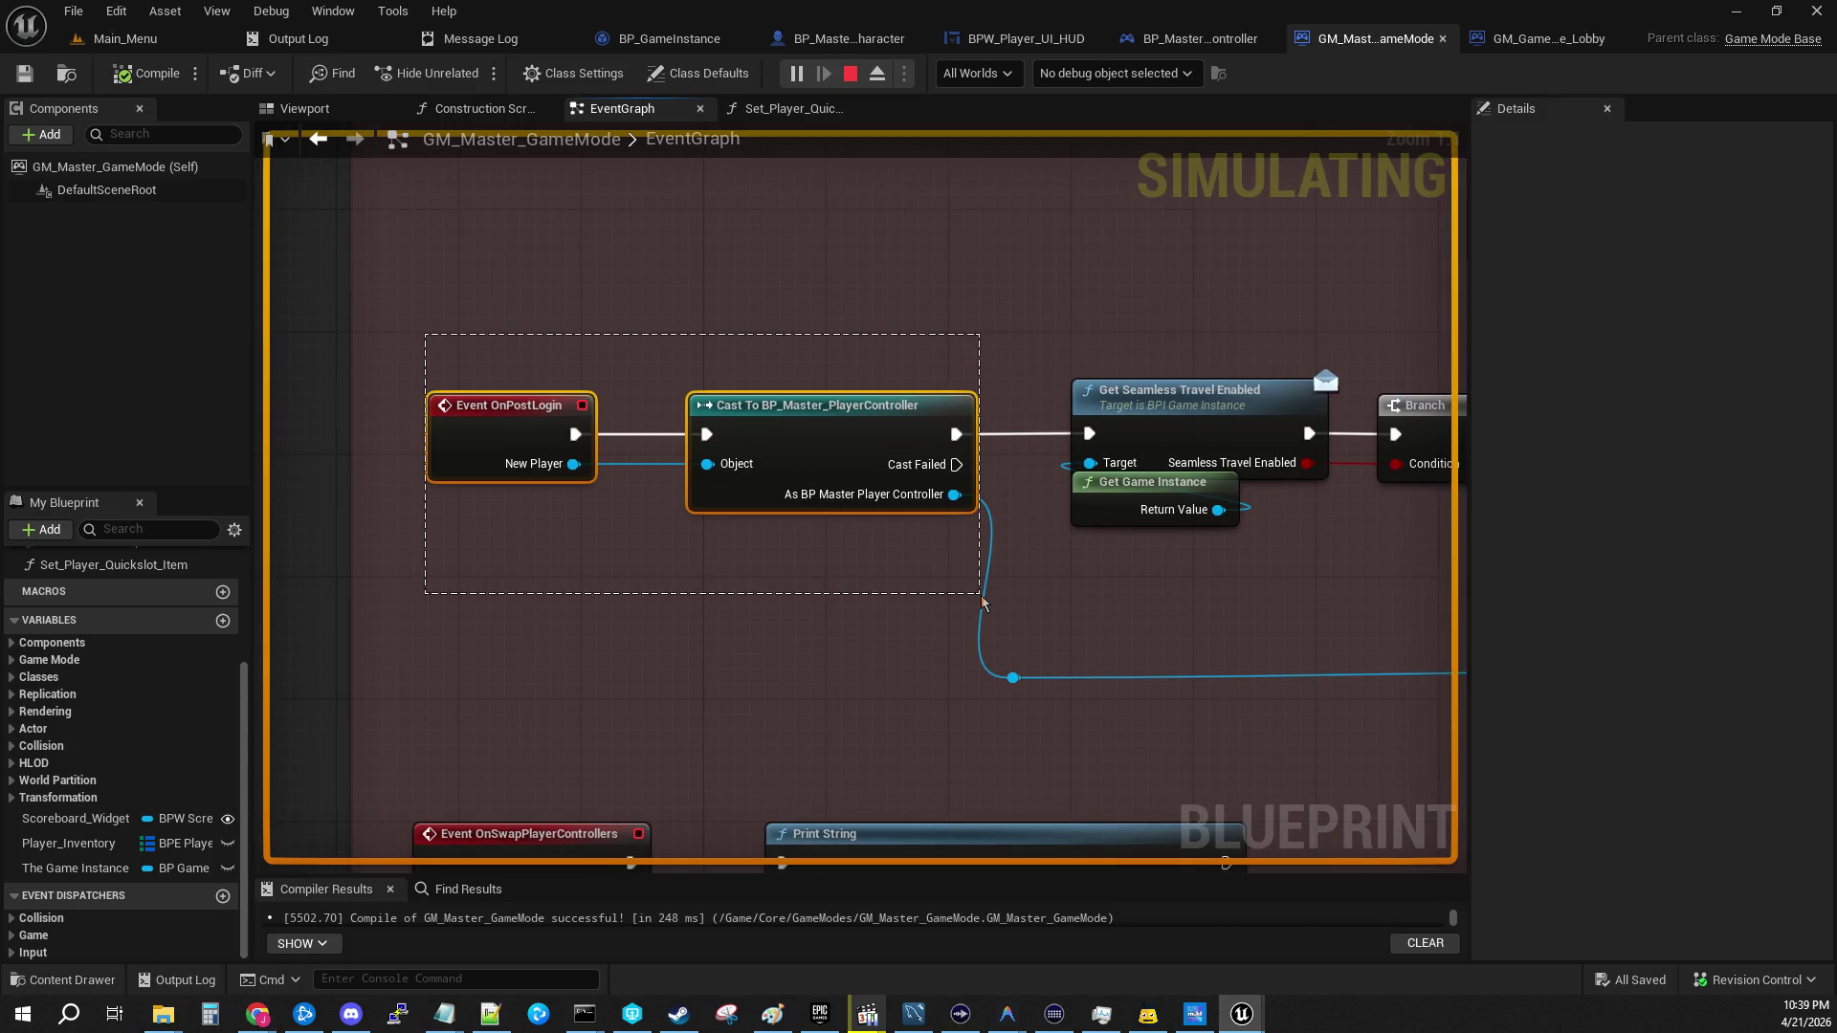
pyautogui.moveTo(983, 601)
pyautogui.mouseDown()
pyautogui.moveTo(1147, 675)
pyautogui.moveTo(1200, 748)
pyautogui.moveTo(1366, 752)
pyautogui.mouseUp()
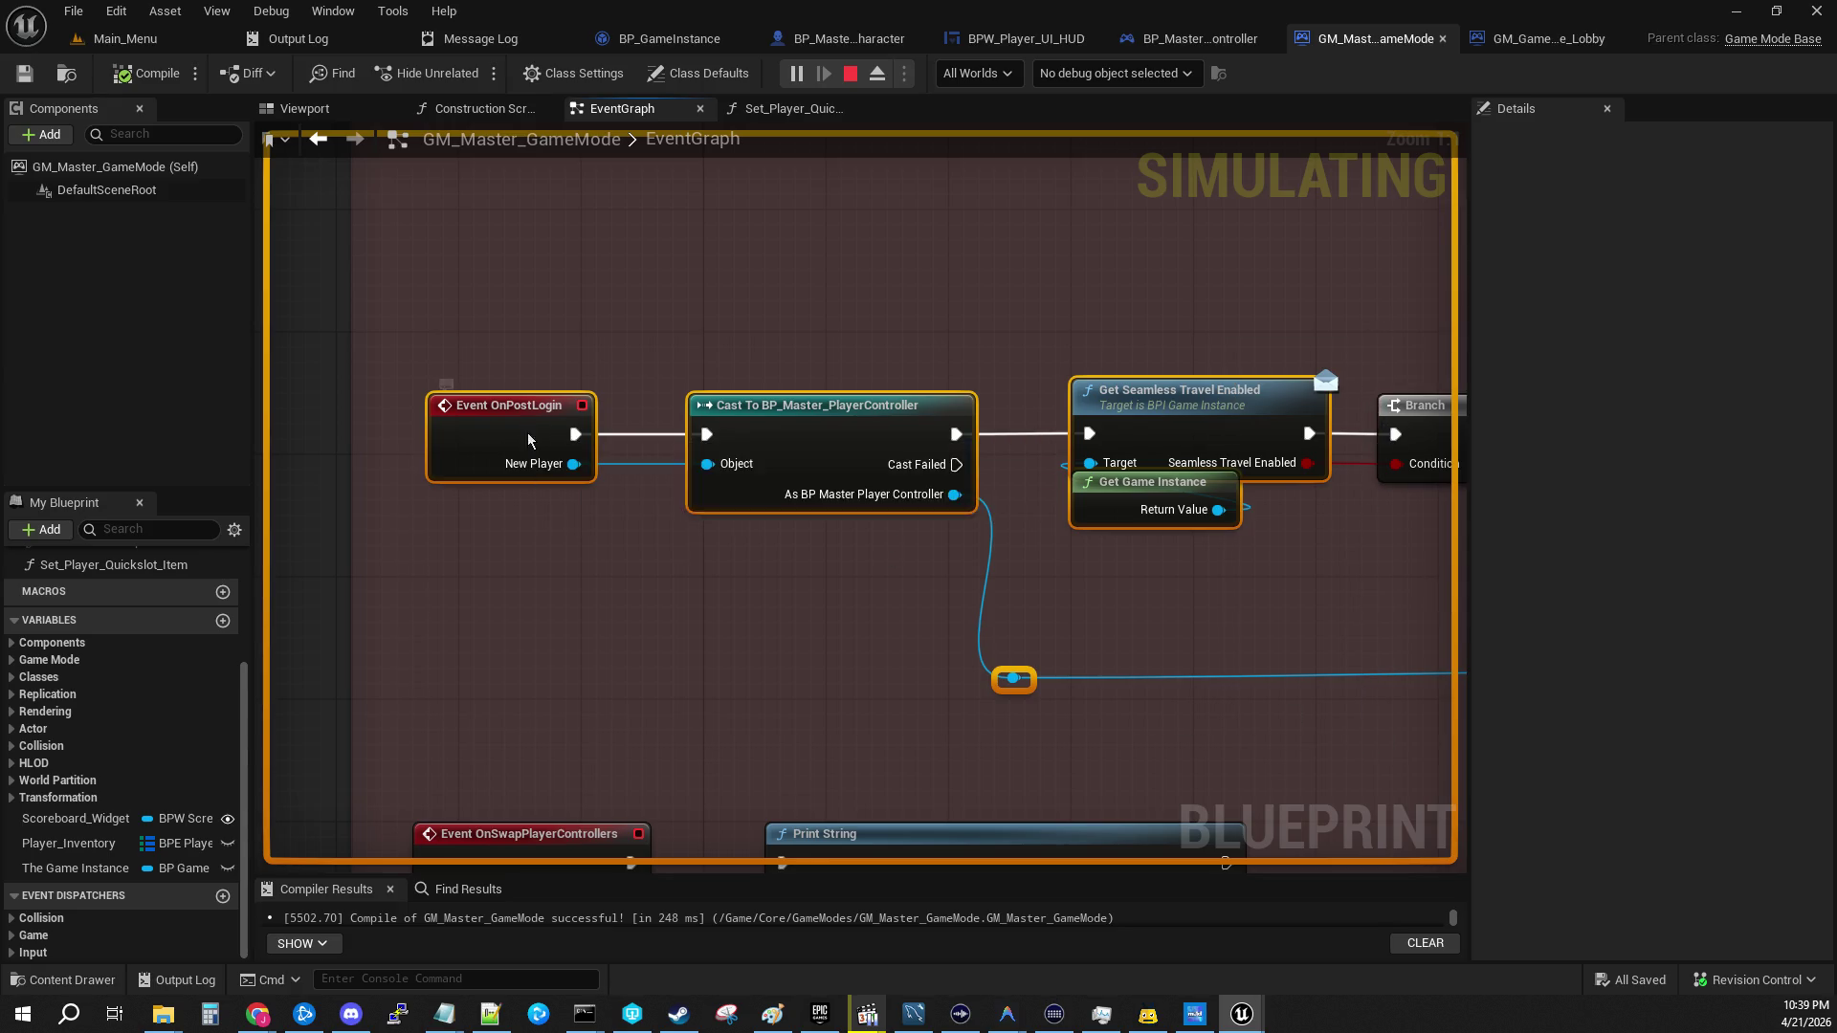
pyautogui.click(526, 433)
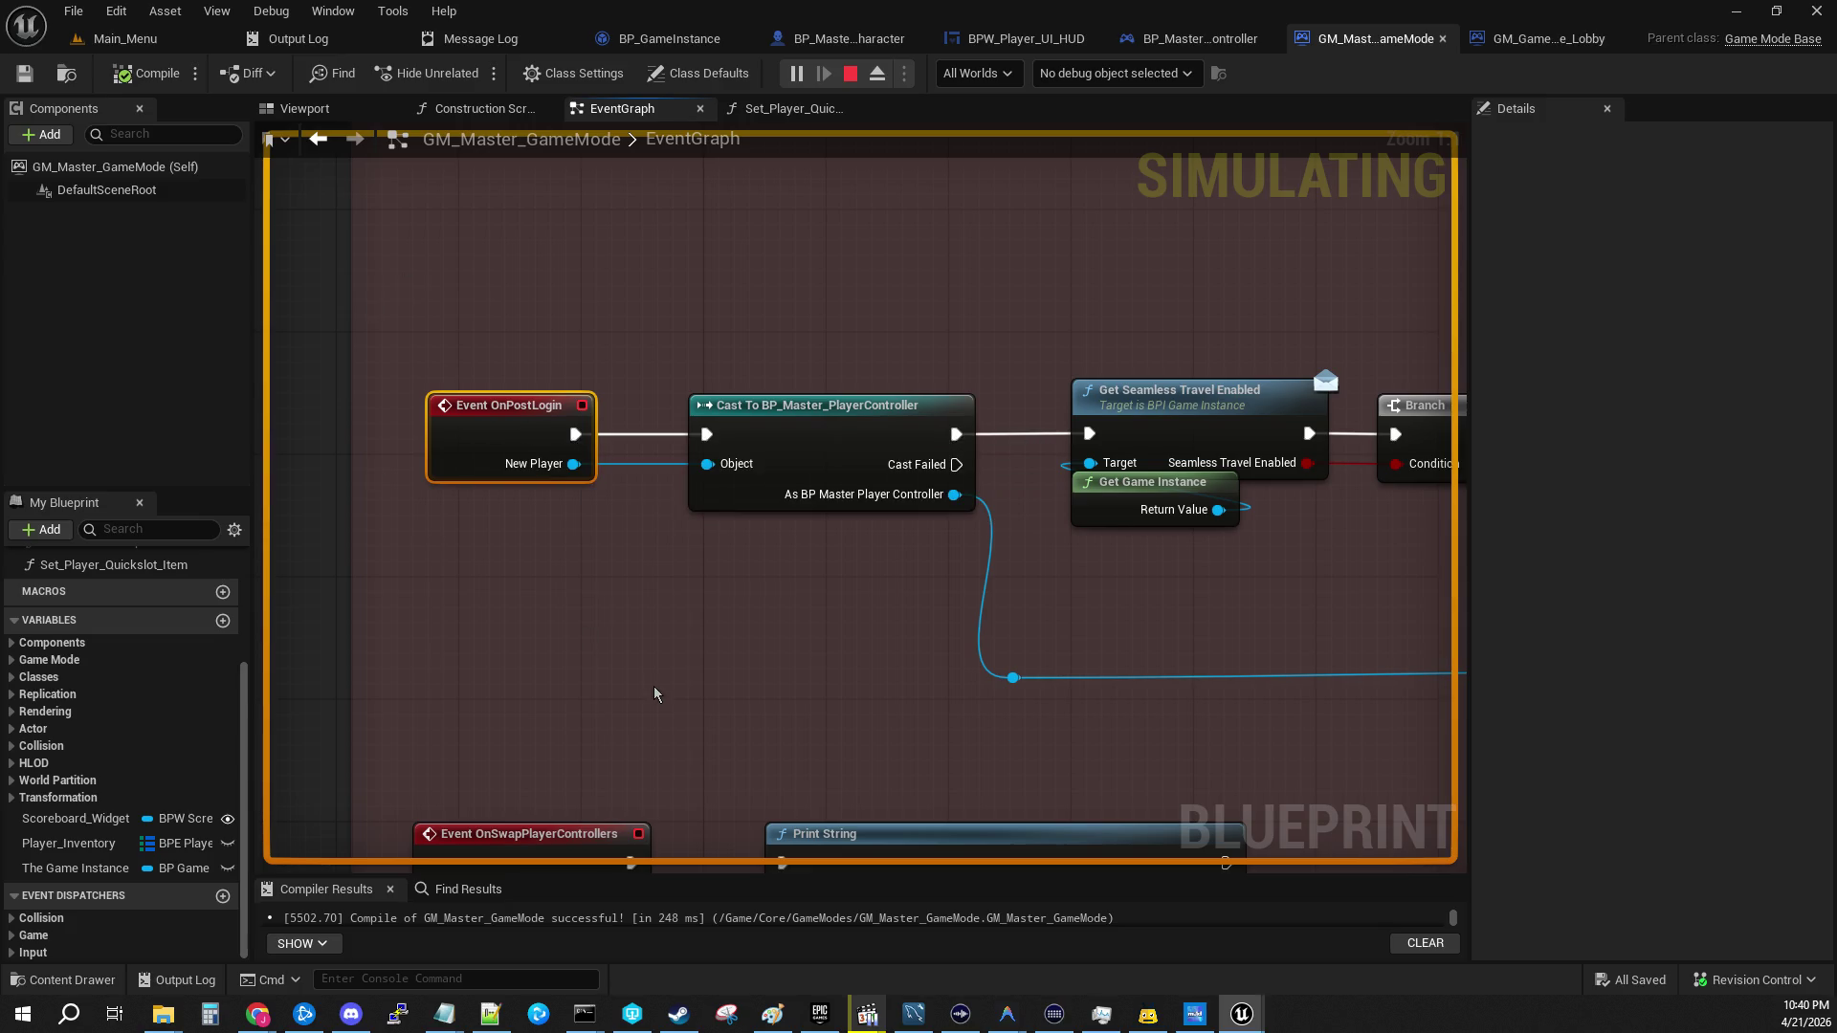
pyautogui.moveTo(657, 695); pyautogui.dragTo(670, 547)
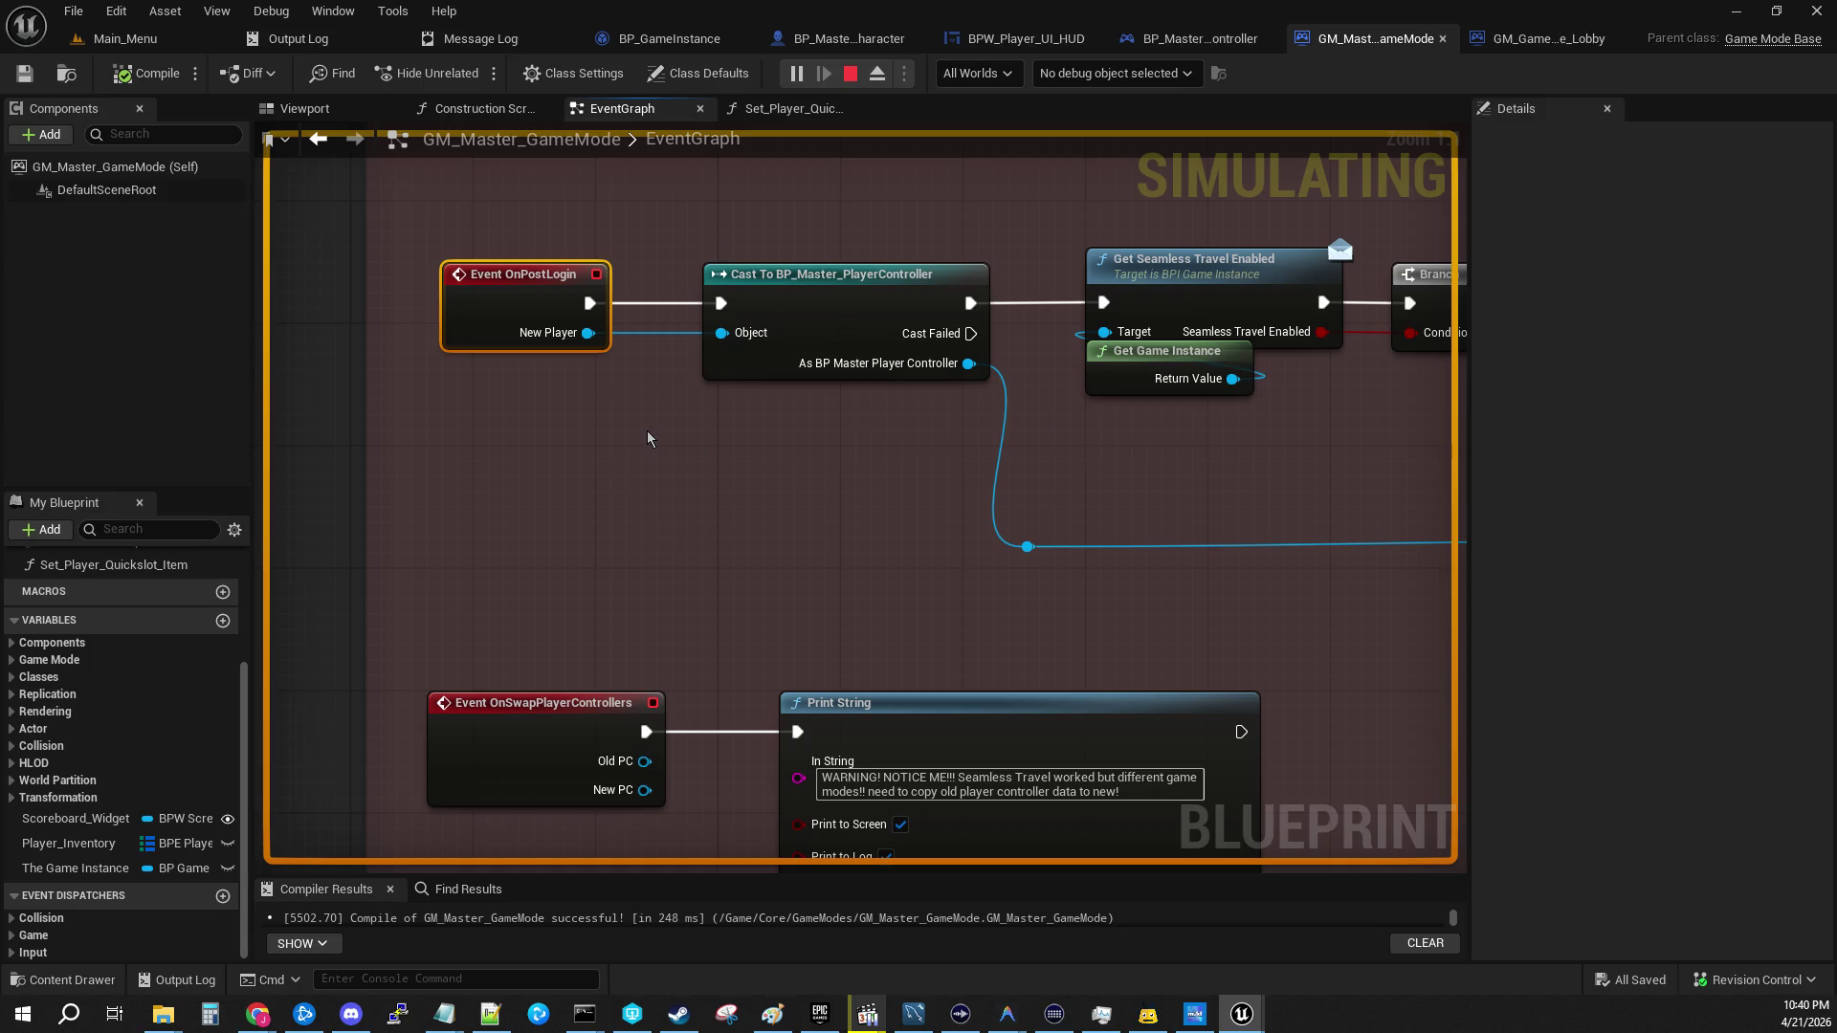
pyautogui.moveTo(705, 423)
pyautogui.mouseDown()
pyautogui.moveTo(491, 225)
pyautogui.moveTo(442, 239)
pyautogui.moveTo(469, 250)
pyautogui.mouseUp()
pyautogui.click(617, 528)
# Step: Inspect the OnSwapPlayerControllers pins and move Print String about 224 px right
pyautogui.moveTo(620, 580); pyautogui.dragTo(639, 393)
pyautogui.moveTo(467, 409); pyautogui.dragTo(749, 589)
pyautogui.click(727, 427)
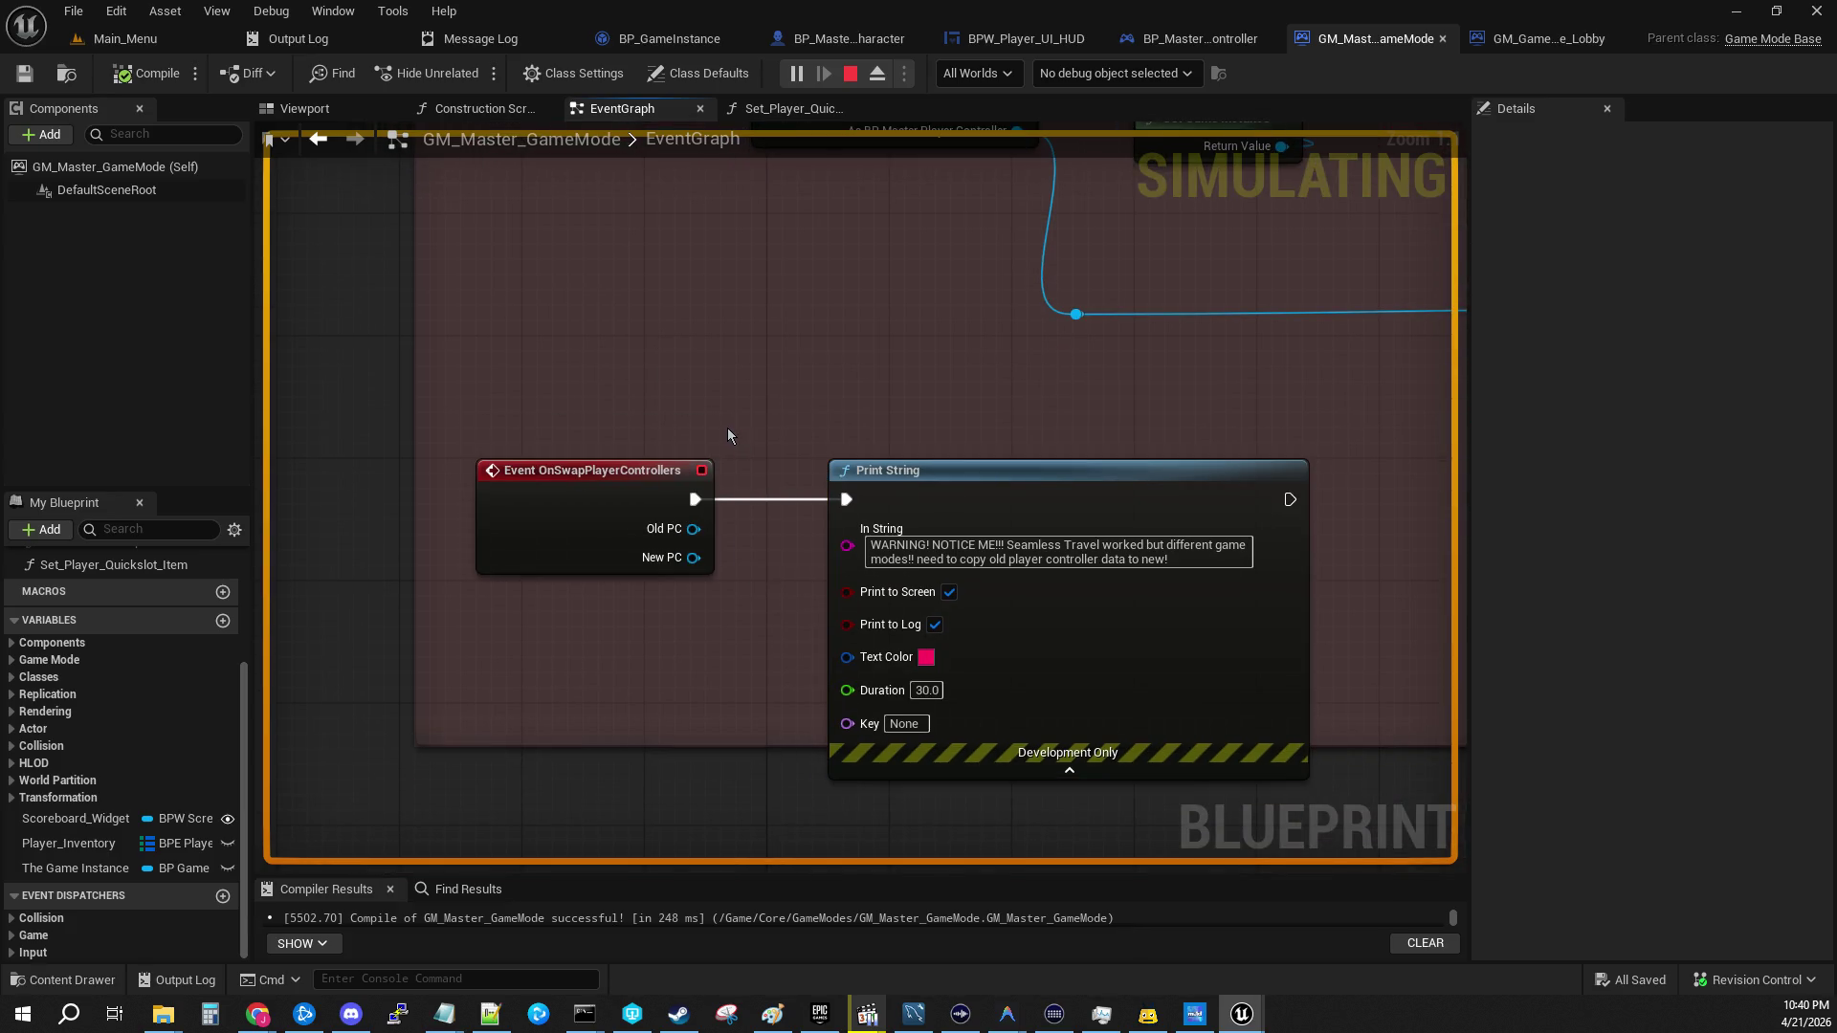
pyautogui.moveTo(693, 530); pyautogui.dragTo(669, 571)
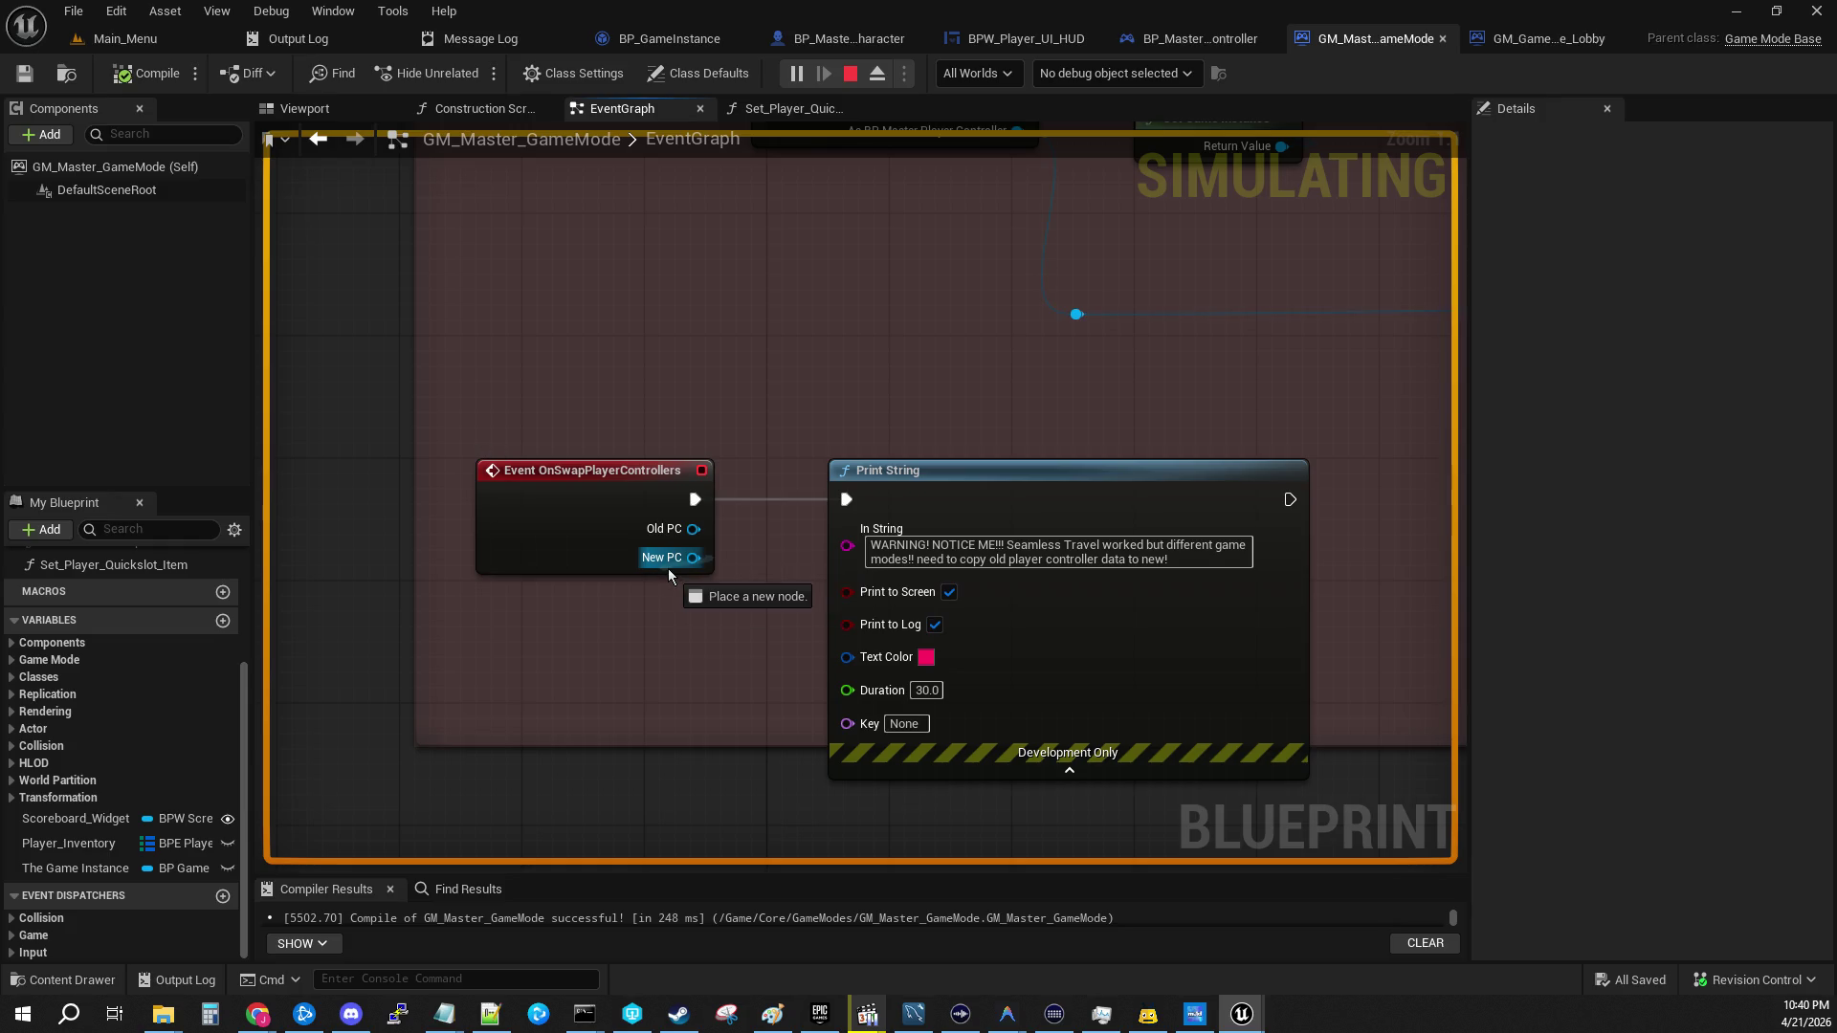
pyautogui.moveTo(668, 569); pyautogui.dragTo(668, 568)
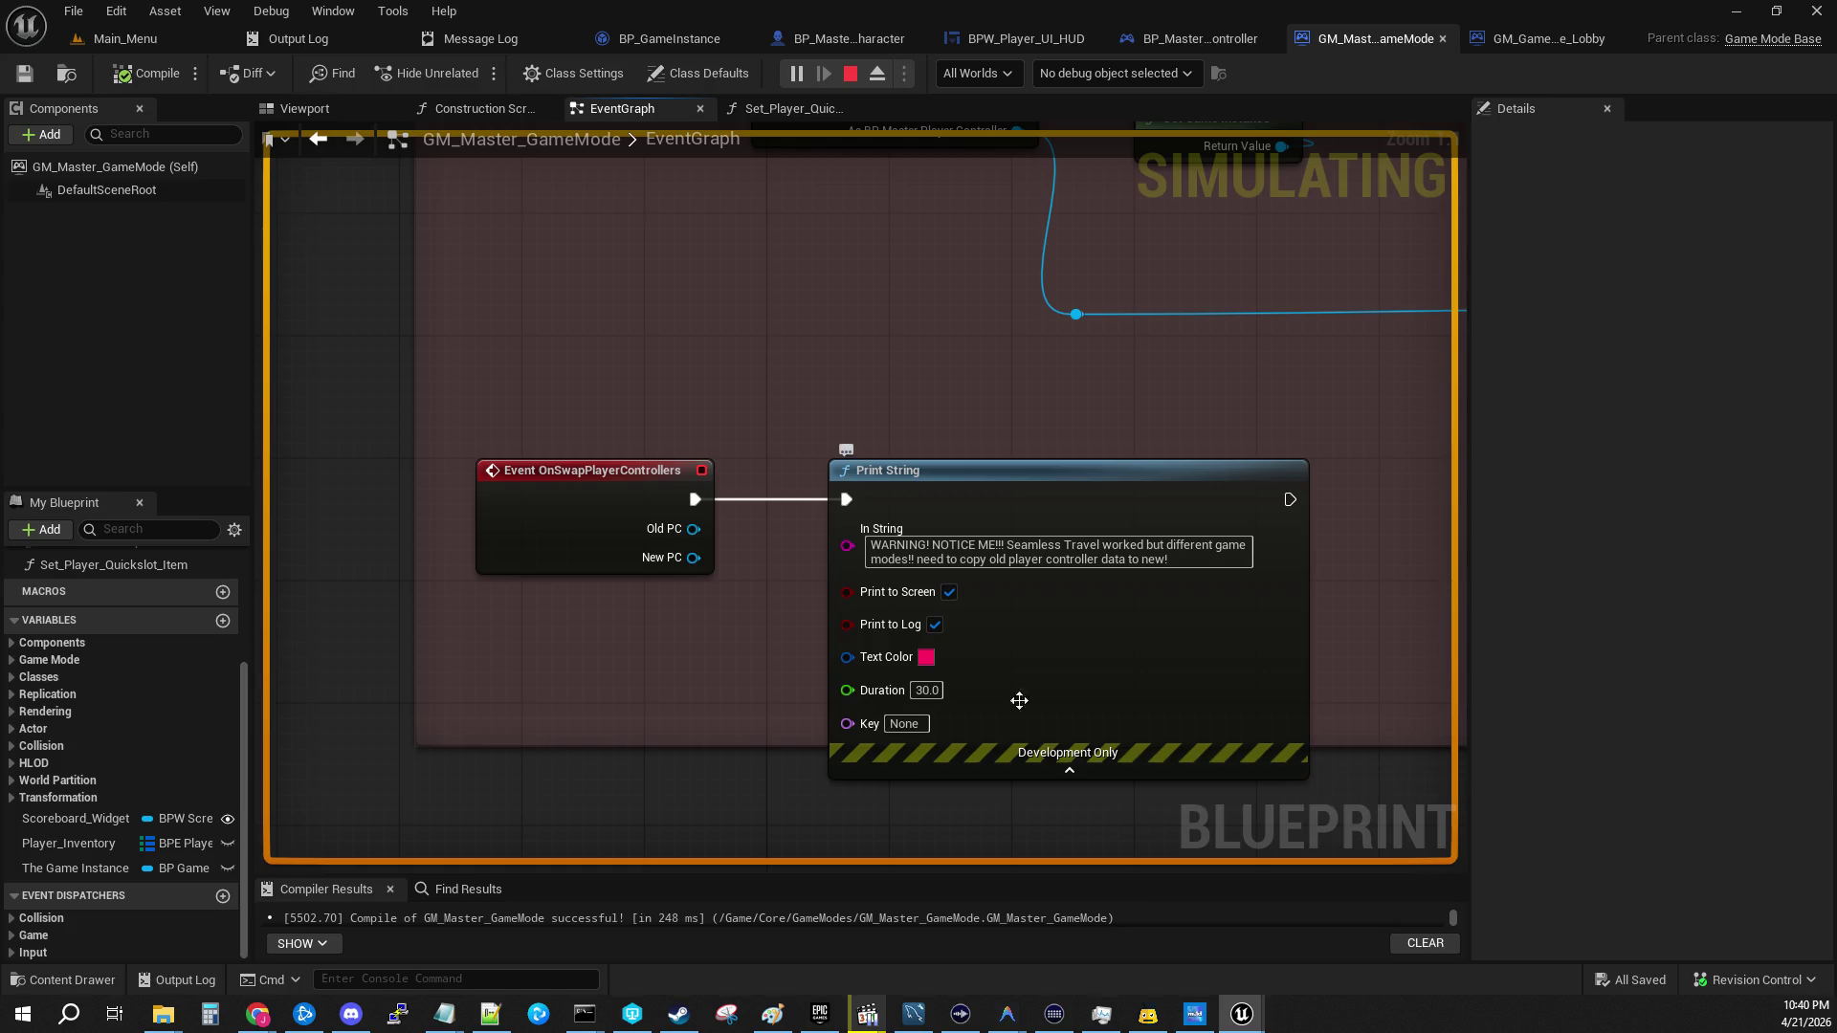
pyautogui.moveTo(916, 492); pyautogui.dragTo(1189, 492)
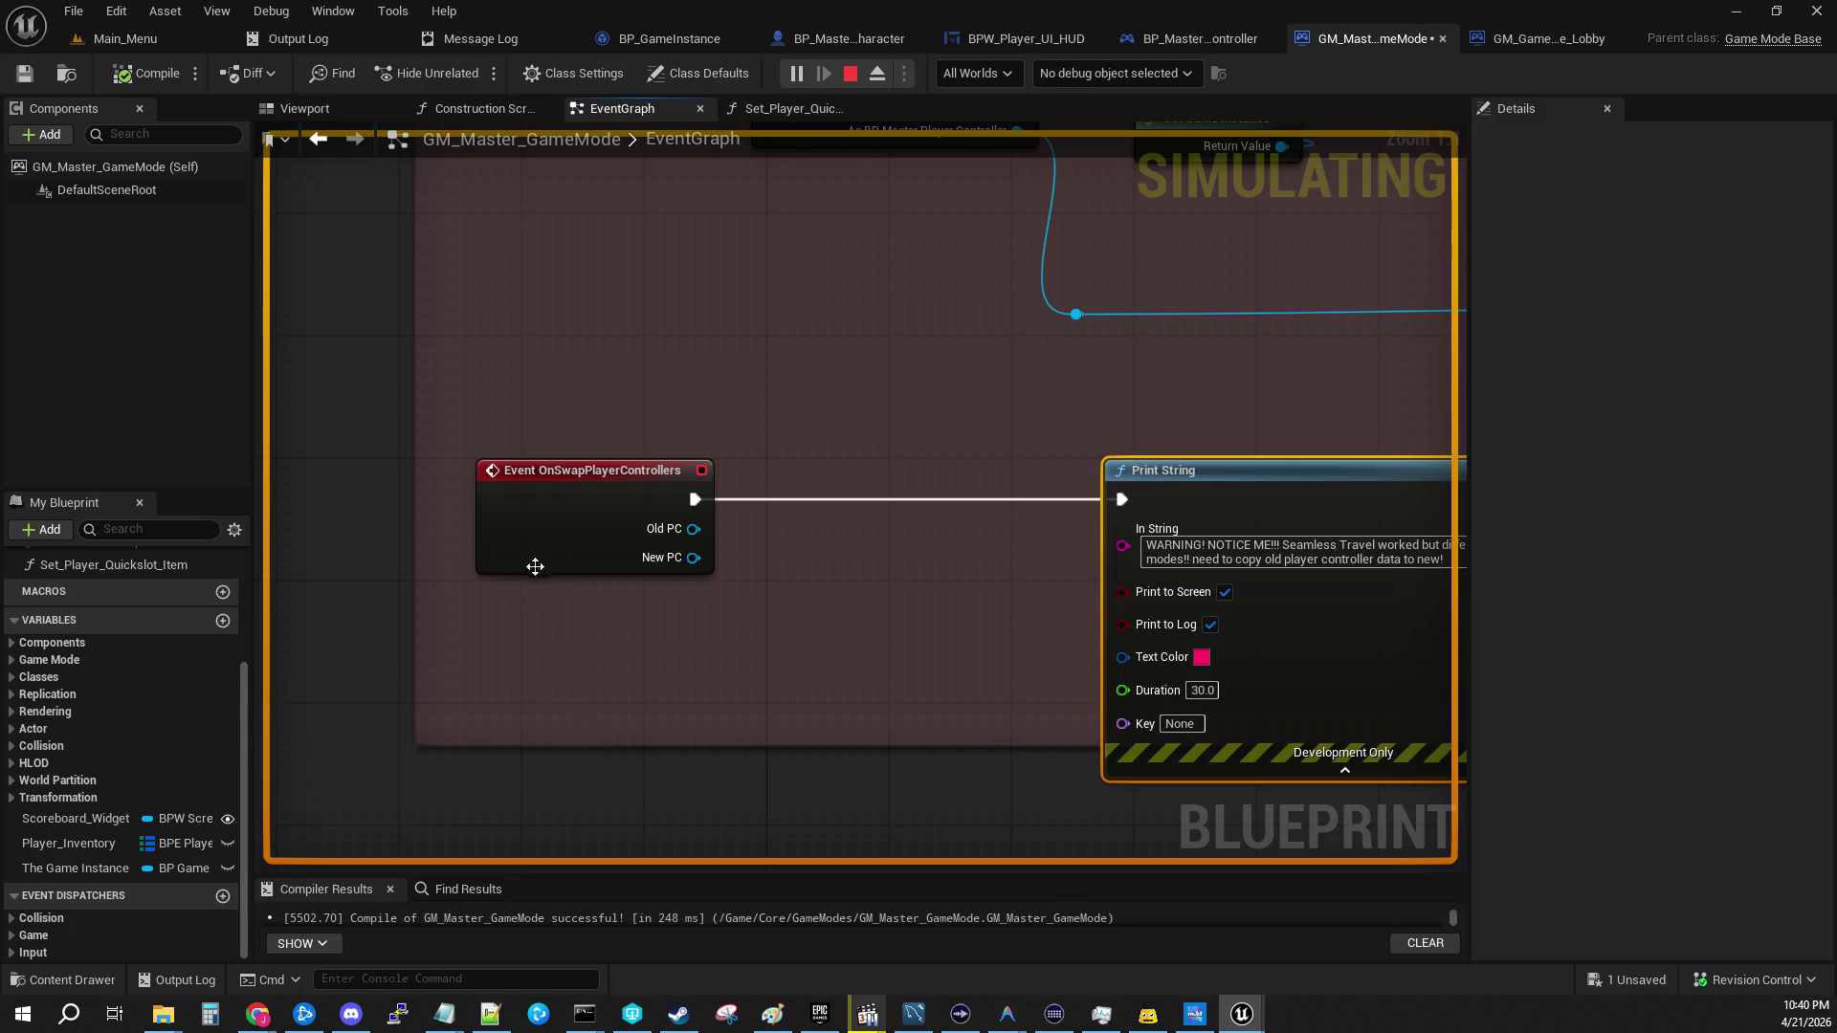
# Step: Shift OnSwapPlayerControllers slightly right and browse Old PC / New PC actions without adding nodes
pyautogui.moveTo(577, 480)
pyautogui.mouseDown()
pyautogui.moveTo(691, 479)
pyautogui.moveTo(636, 481)
pyautogui.mouseUp()
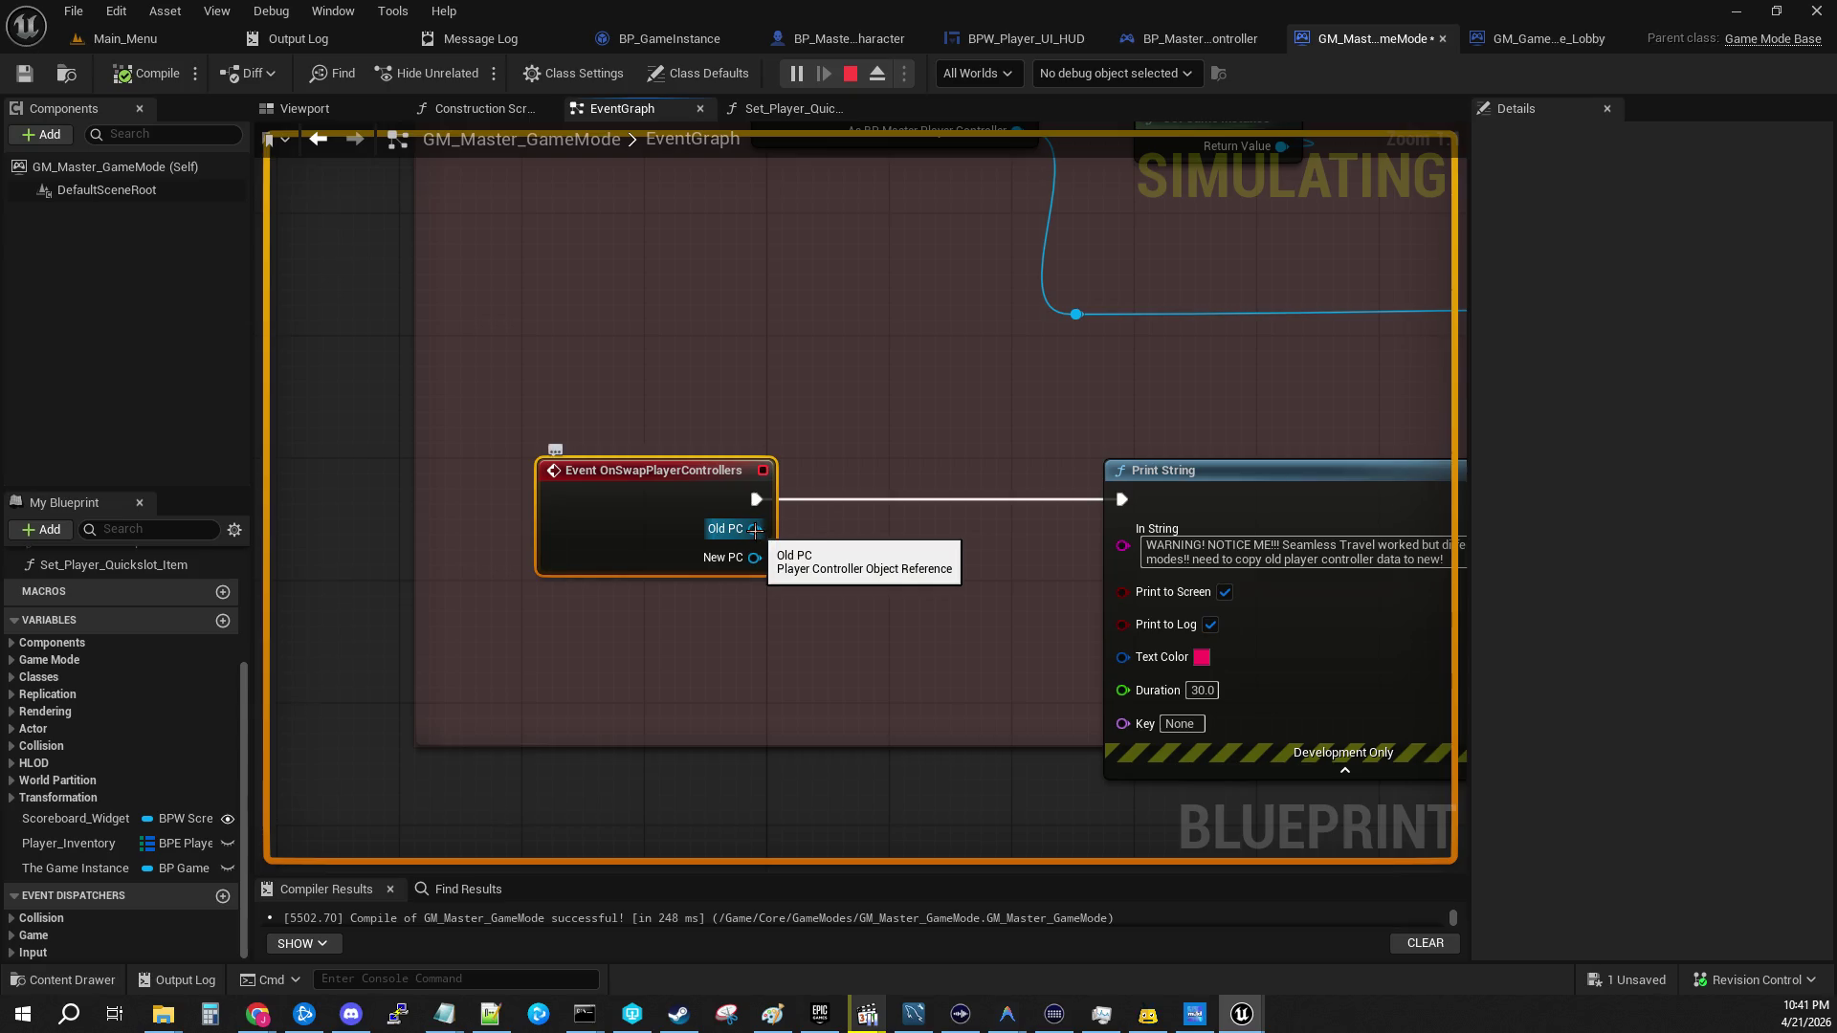
pyautogui.moveTo(755, 530)
pyautogui.mouseDown()
pyautogui.moveTo(825, 507)
pyautogui.moveTo(915, 531)
pyautogui.moveTo(905, 553)
pyautogui.mouseUp()
pyautogui.moveTo(756, 530)
pyautogui.mouseDown()
pyautogui.moveTo(882, 537)
pyautogui.moveTo(901, 518)
pyautogui.mouseUp()
pyautogui.click(802, 613)
pyautogui.moveTo(755, 558); pyautogui.dragTo(873, 603)
pyautogui.moveTo(755, 530)
pyautogui.mouseDown()
pyautogui.moveTo(946, 520)
pyautogui.moveTo(899, 532)
pyautogui.moveTo(852, 667)
pyautogui.mouseUp()
pyautogui.moveTo(755, 529)
pyautogui.mouseDown()
pyautogui.moveTo(771, 555)
pyautogui.moveTo(859, 549)
pyautogui.moveTo(876, 573)
pyautogui.mouseUp()
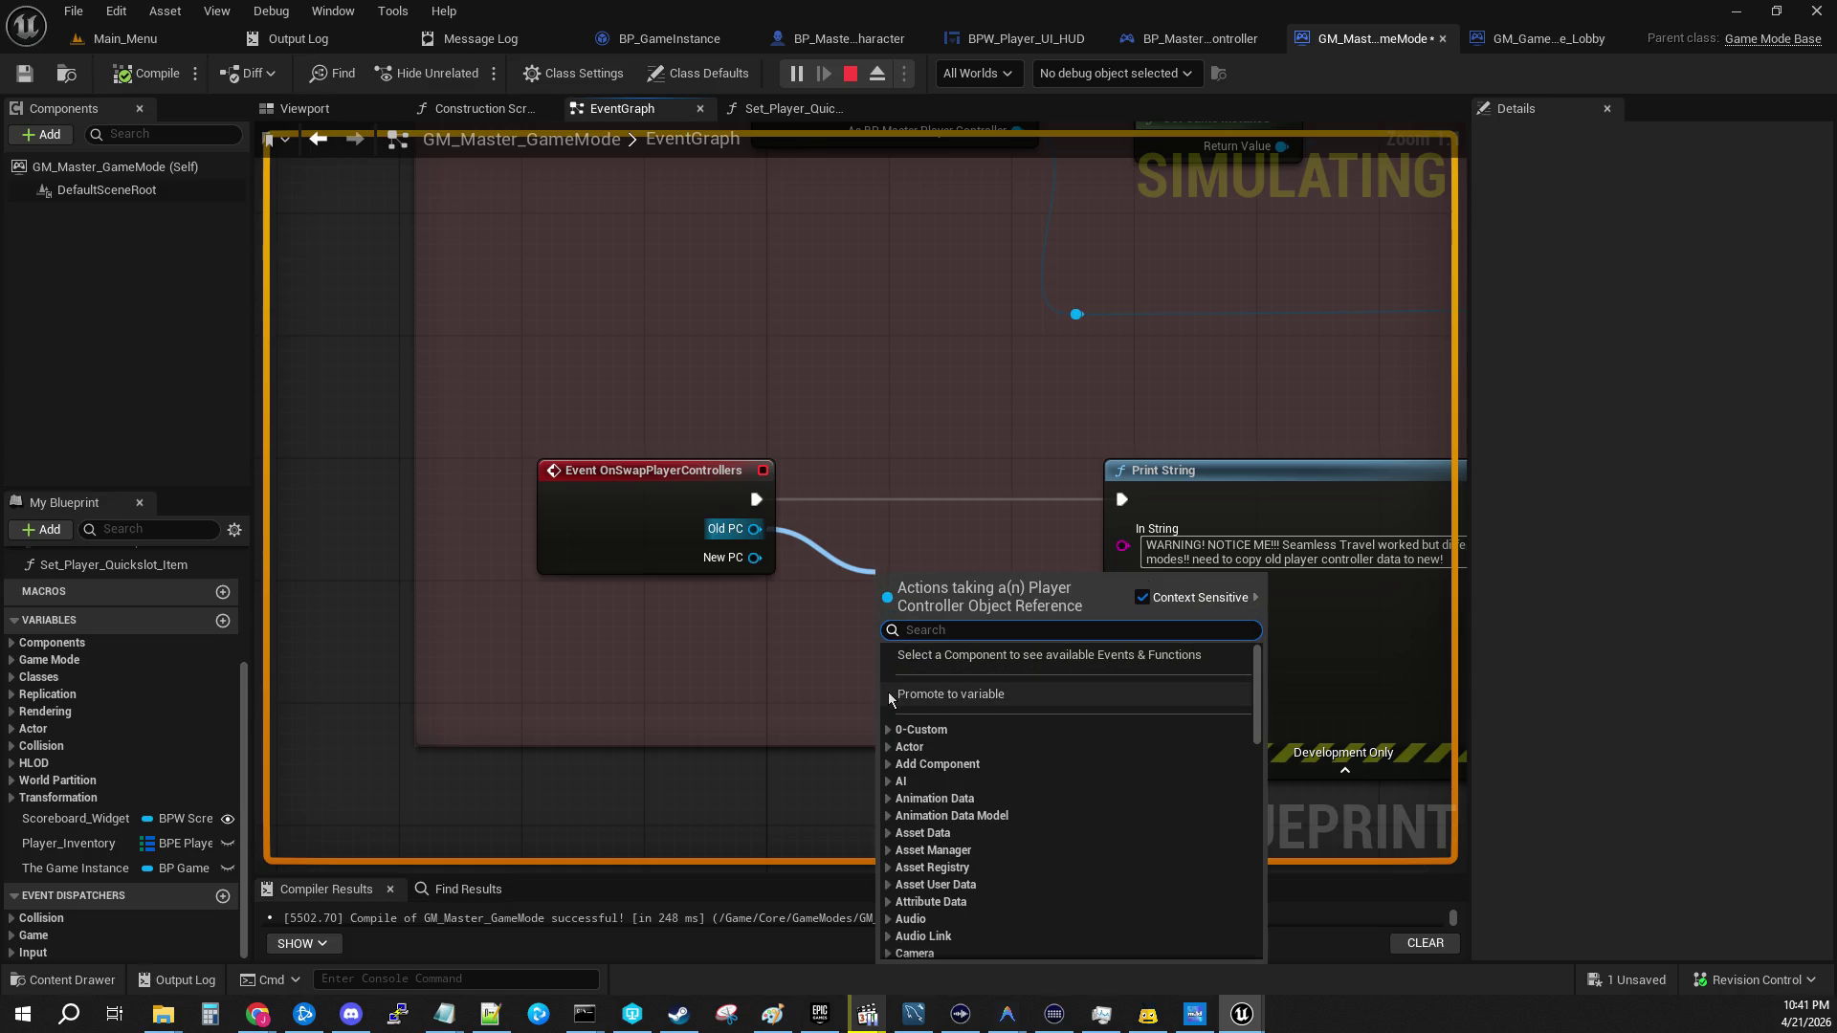
pyautogui.click(1003, 430)
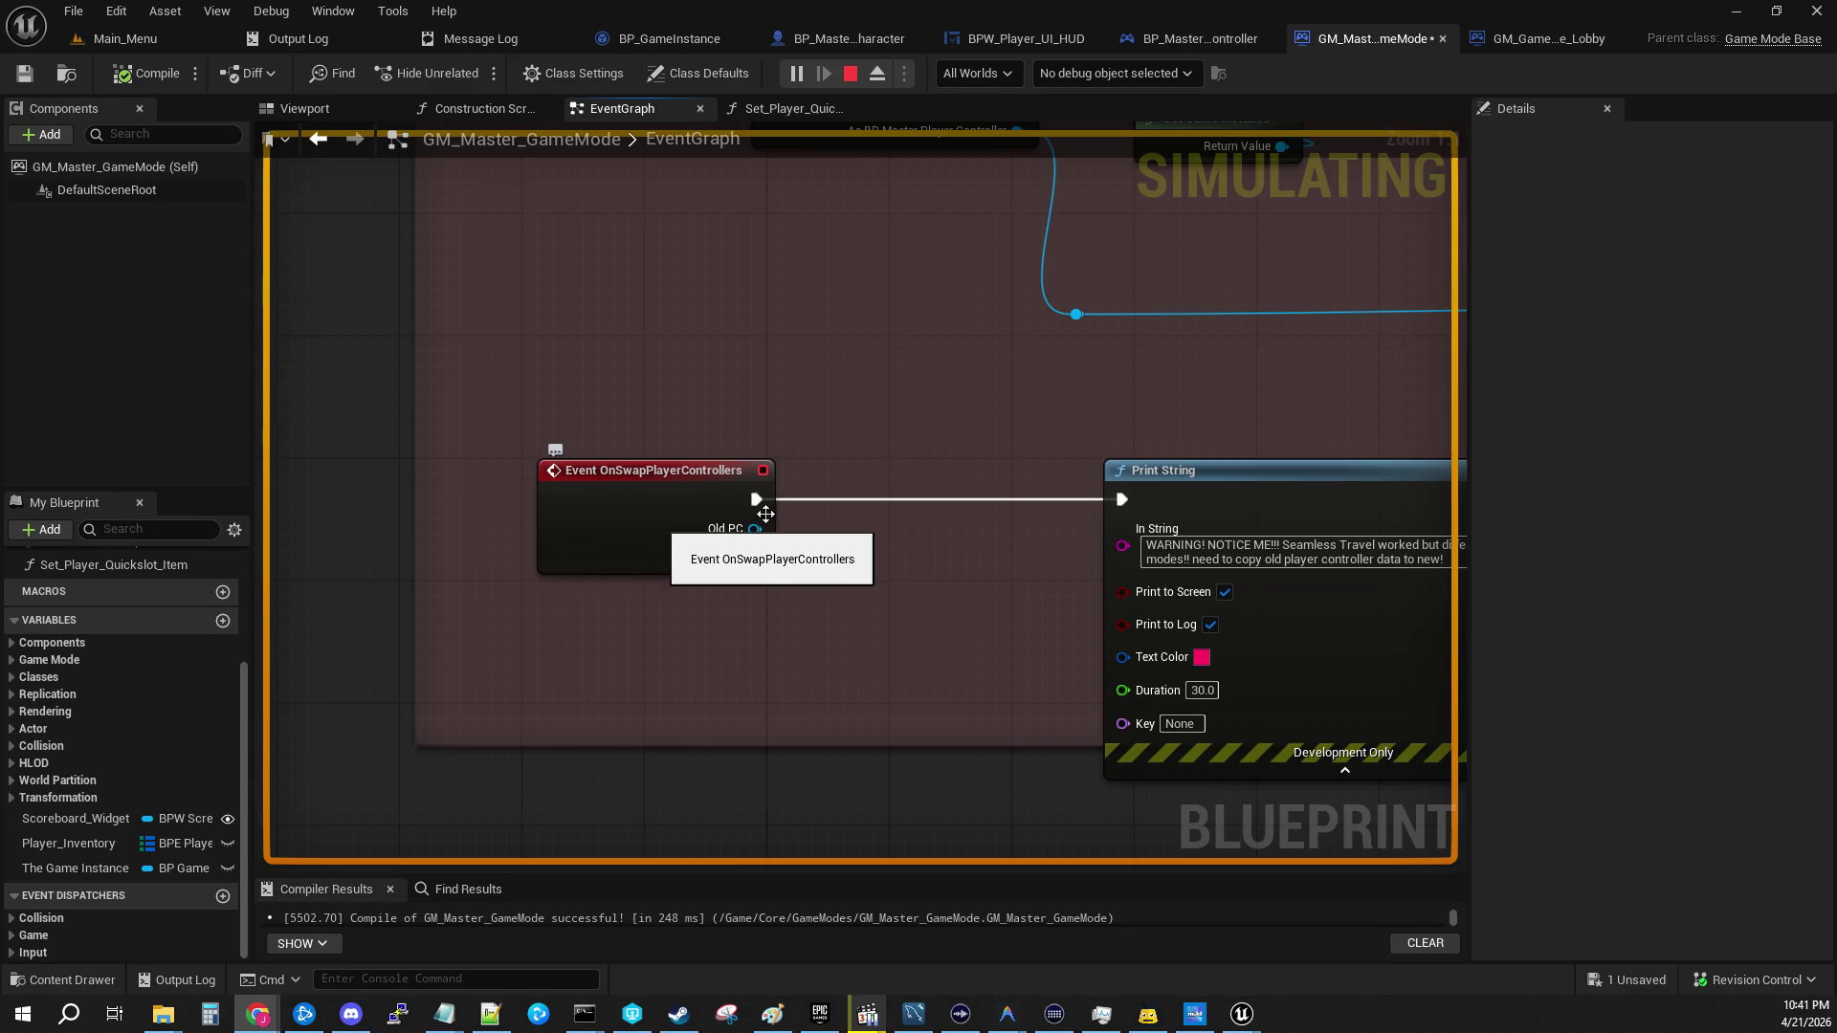
# Step: Browse Old PC actions once more, then nudge the event node slightly left
pyautogui.click(654, 514)
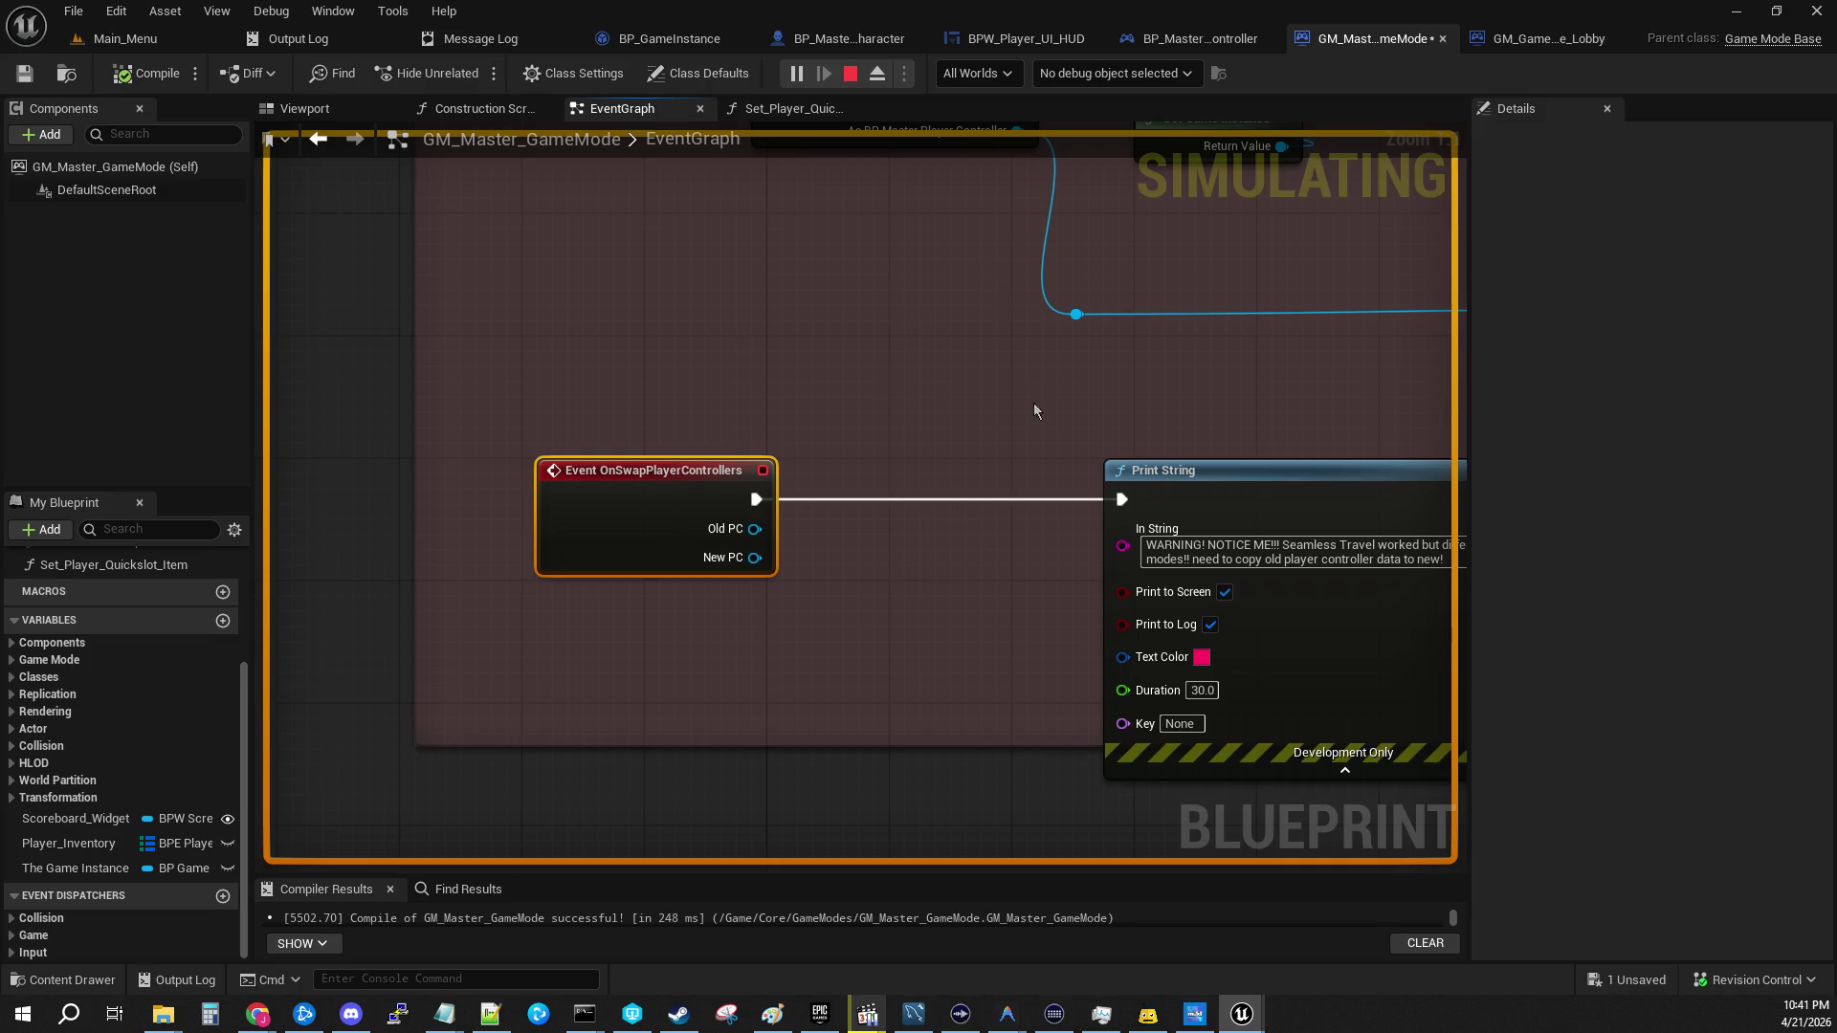
pyautogui.moveTo(767, 528); pyautogui.dragTo(868, 565)
pyautogui.click(871, 366)
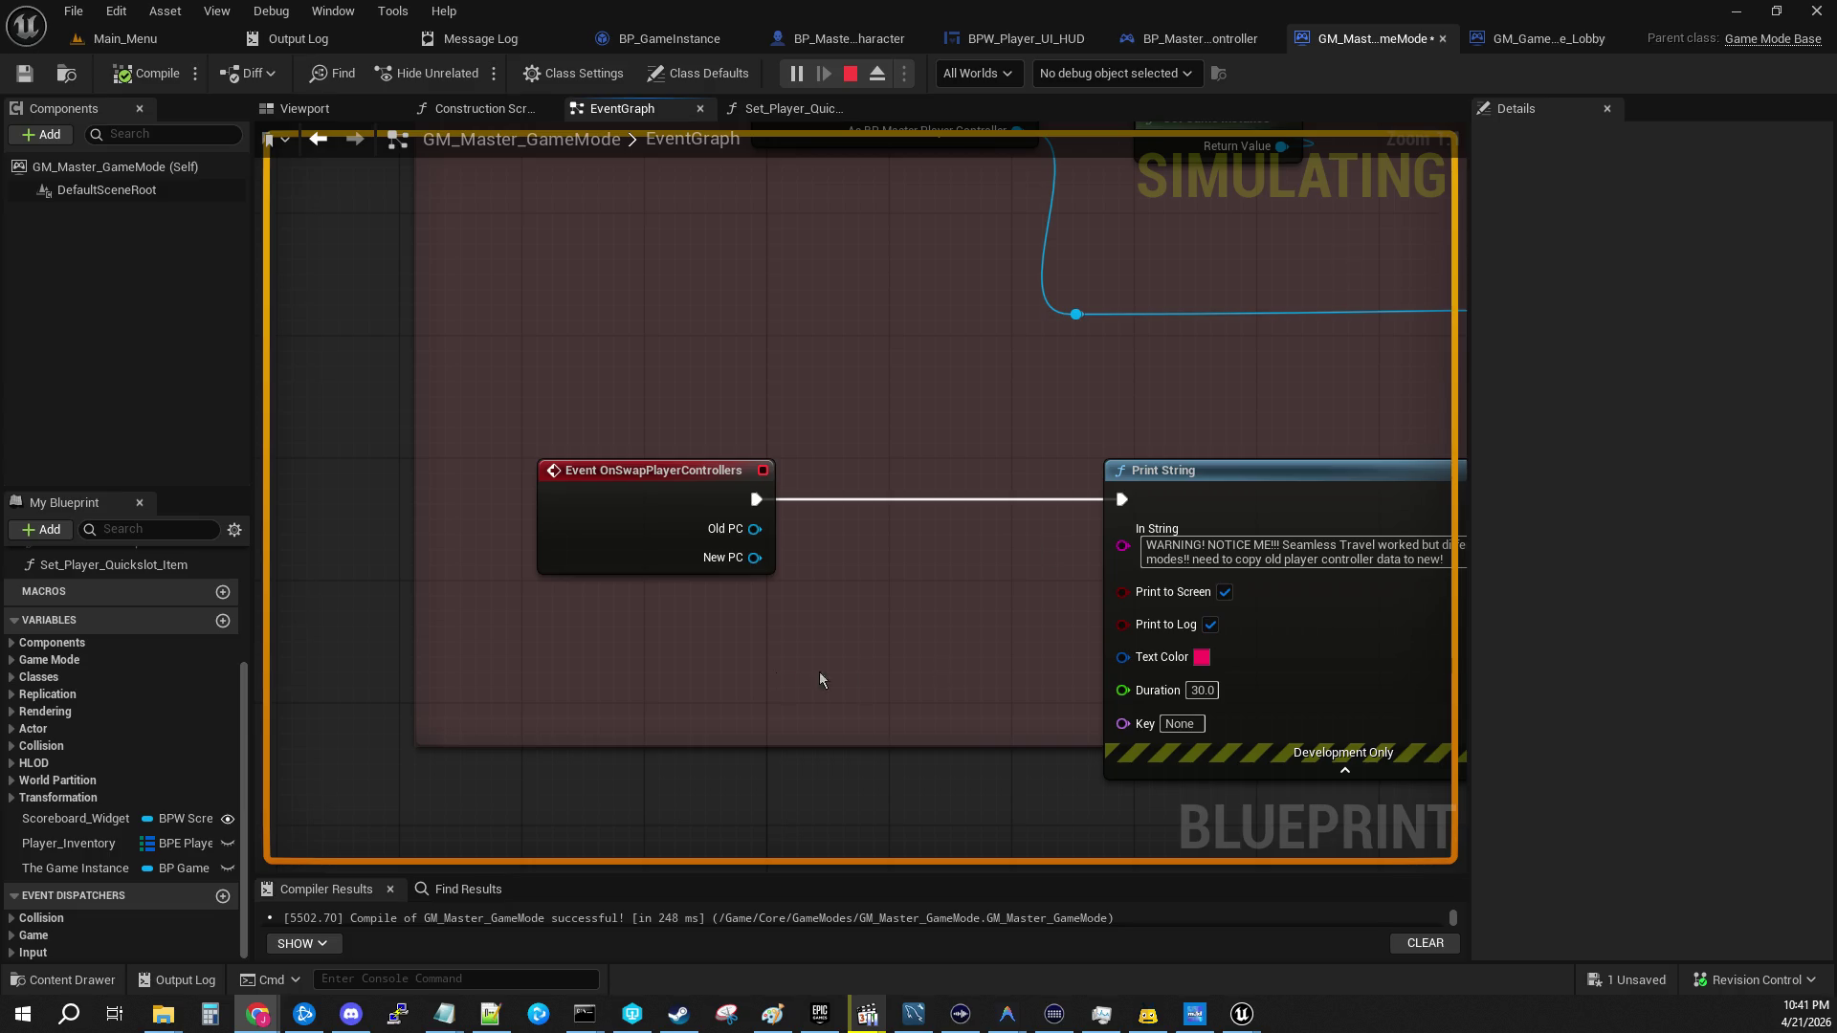
pyautogui.moveTo(682, 512); pyautogui.dragTo(668, 512)
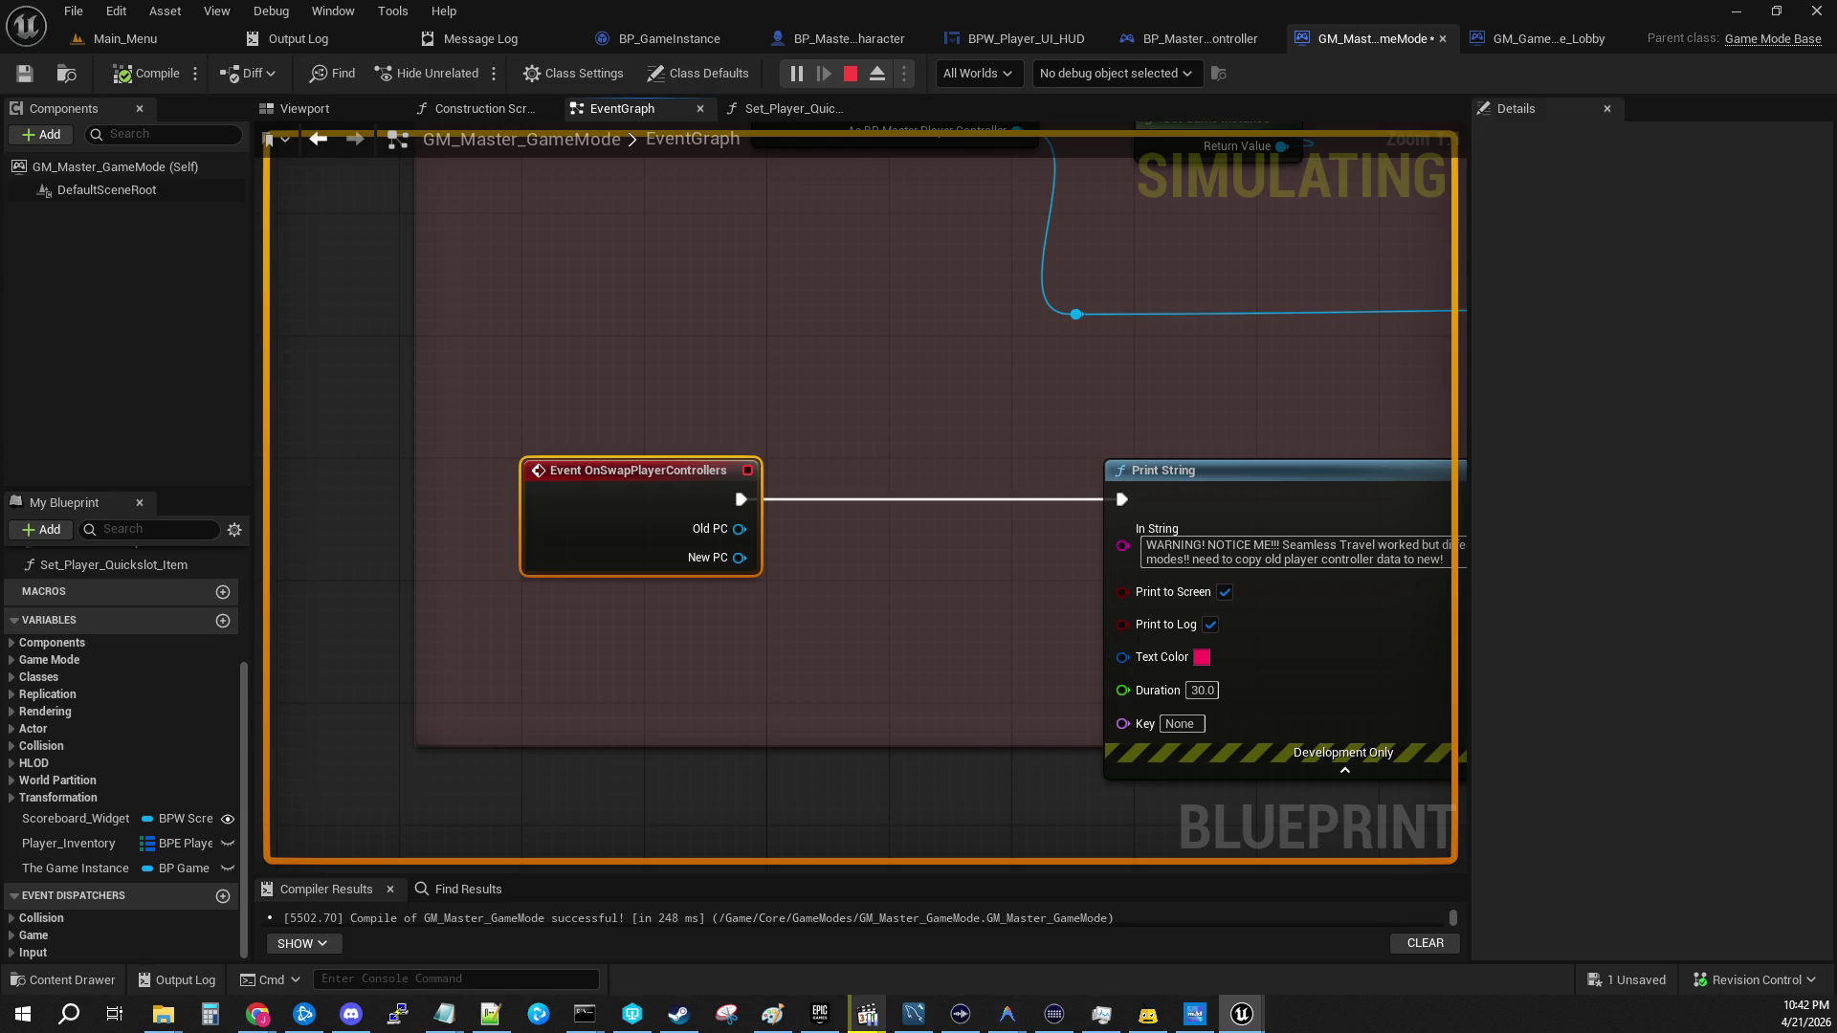
pyautogui.moveTo(1064, 538); pyautogui.dragTo(875, 493)
# Step: Stop the simulation and move the Print String node far to the upper right
pyautogui.click(849, 73)
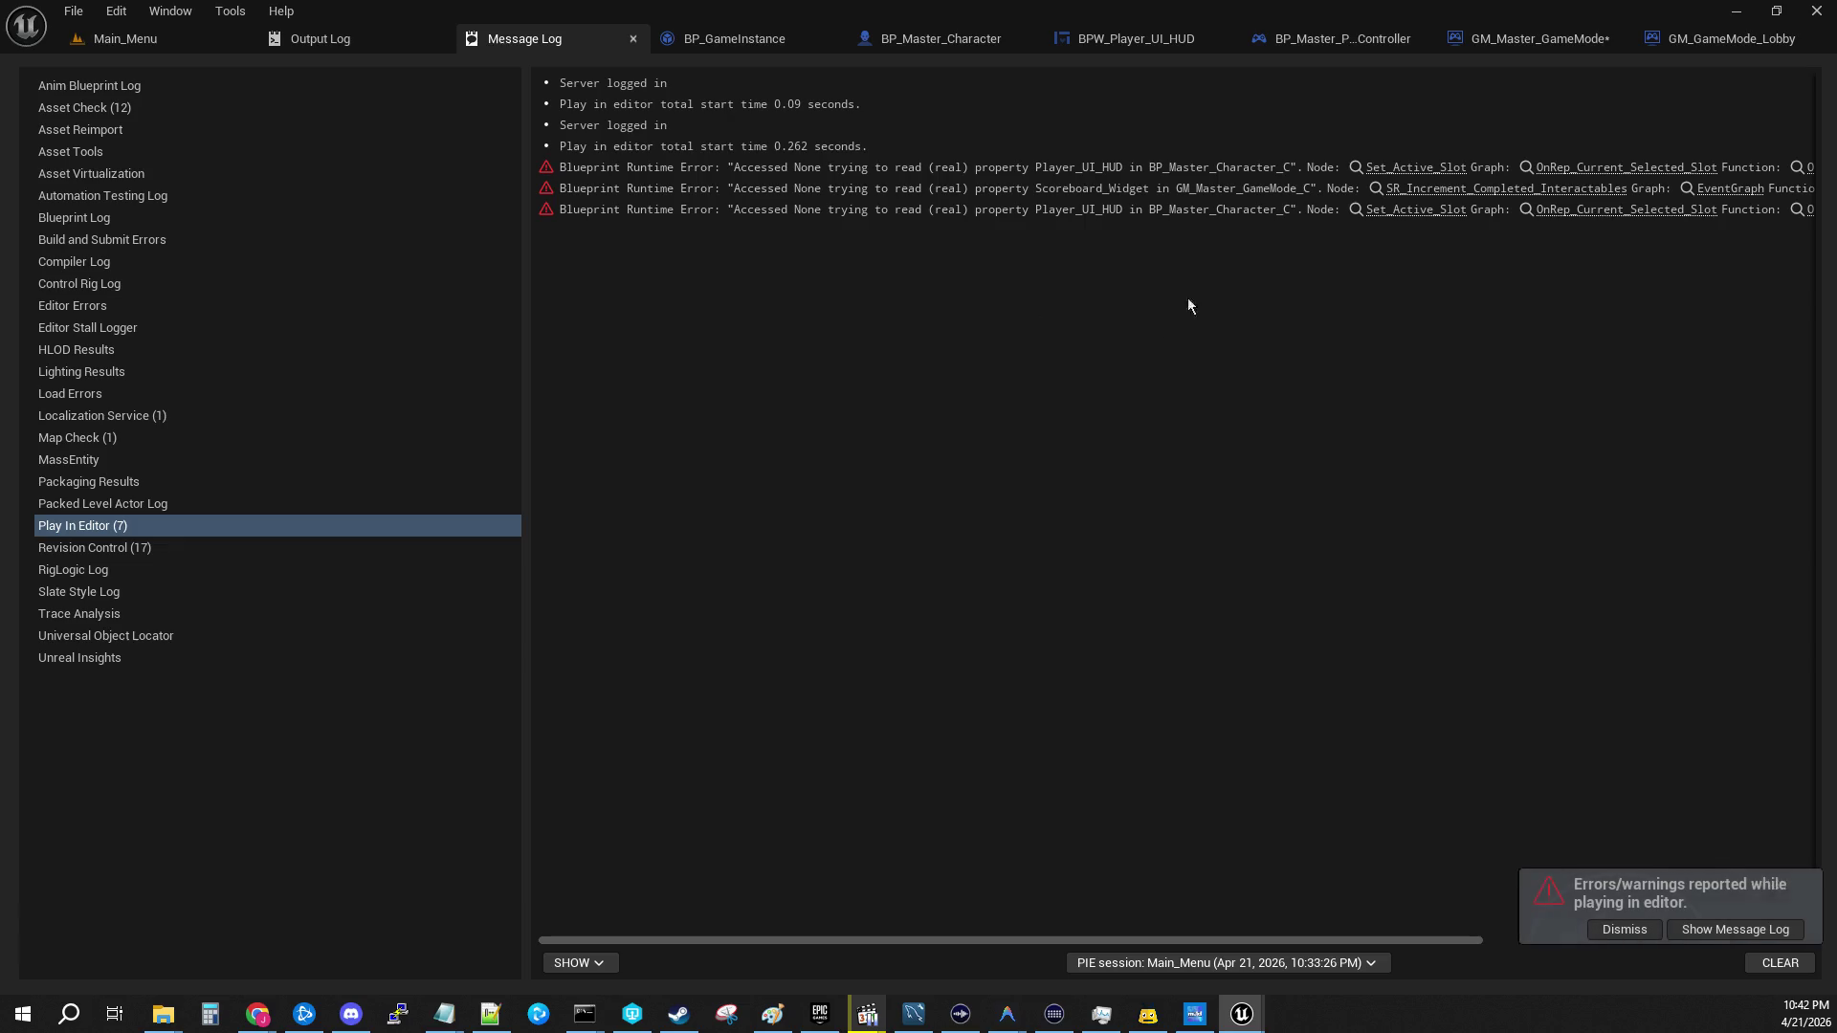
pyautogui.click(1376, 38)
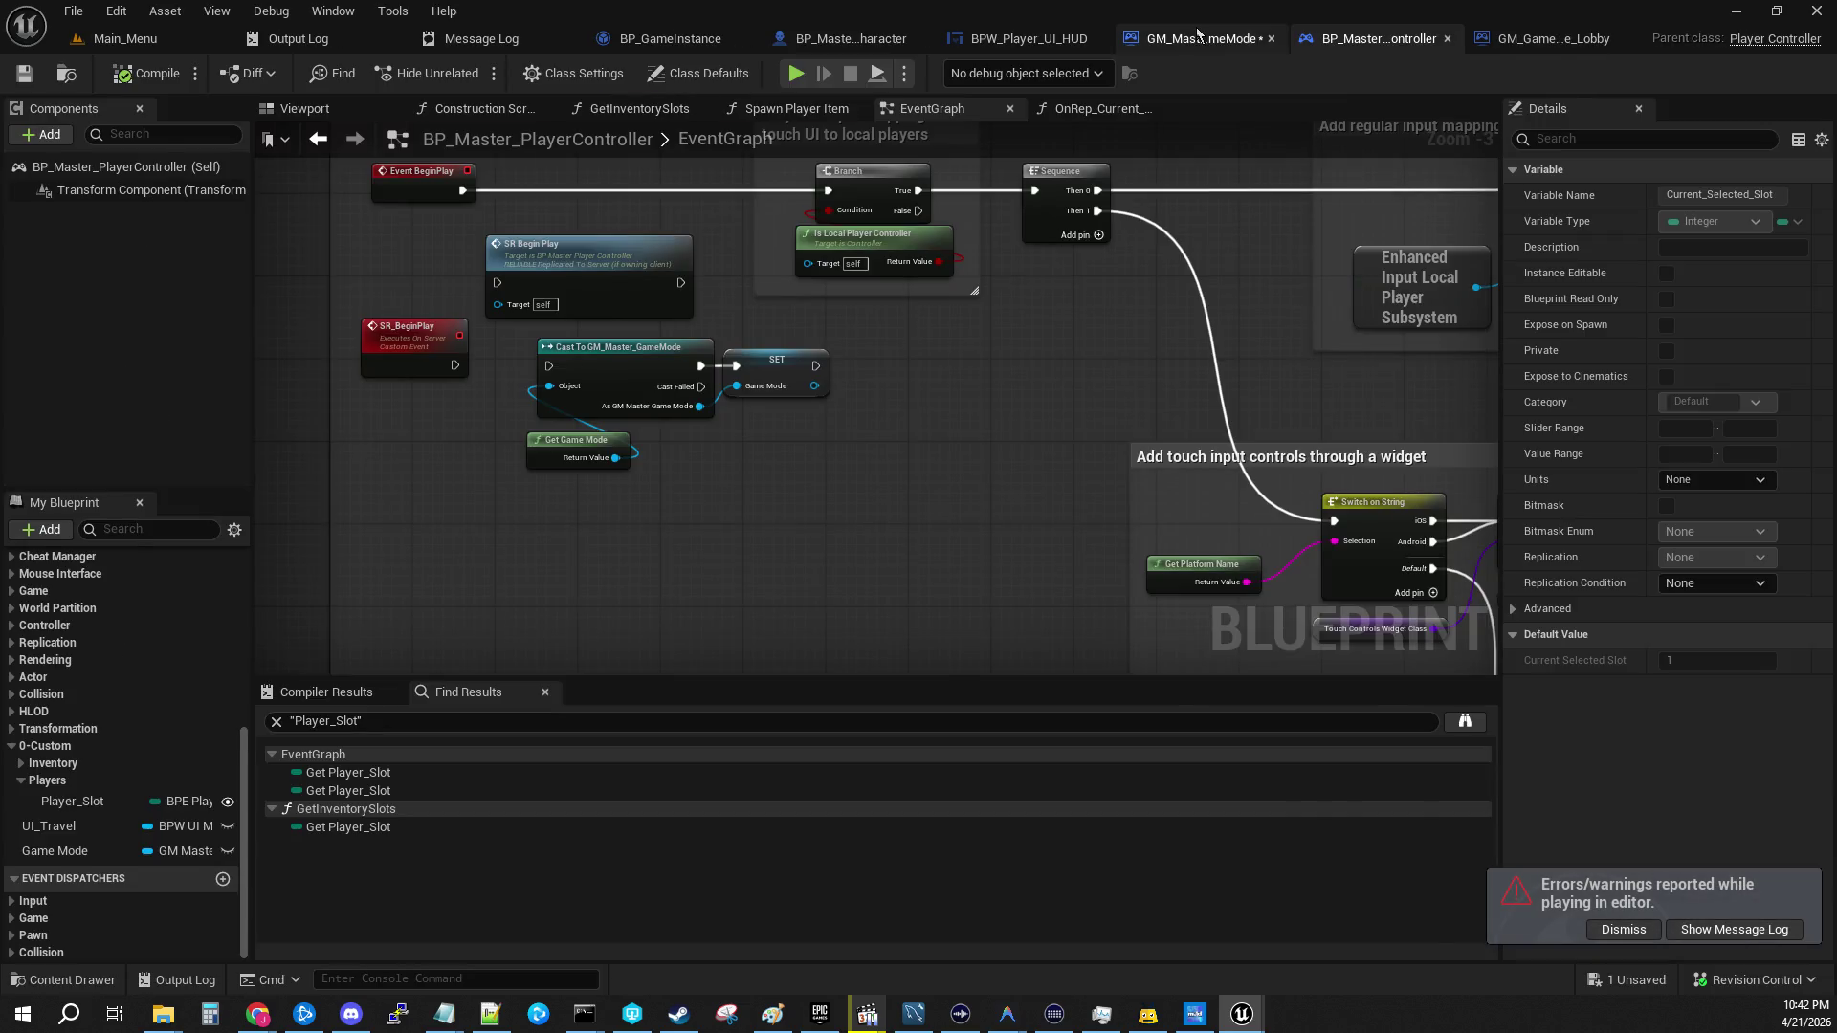
pyautogui.click(1204, 38)
pyautogui.moveTo(706, 391); pyautogui.dragTo(915, 375)
pyautogui.moveTo(1317, 404)
pyautogui.mouseDown()
pyautogui.moveTo(1545, 396)
pyautogui.moveTo(1151, 411)
pyautogui.moveTo(1397, 144)
pyautogui.mouseUp()
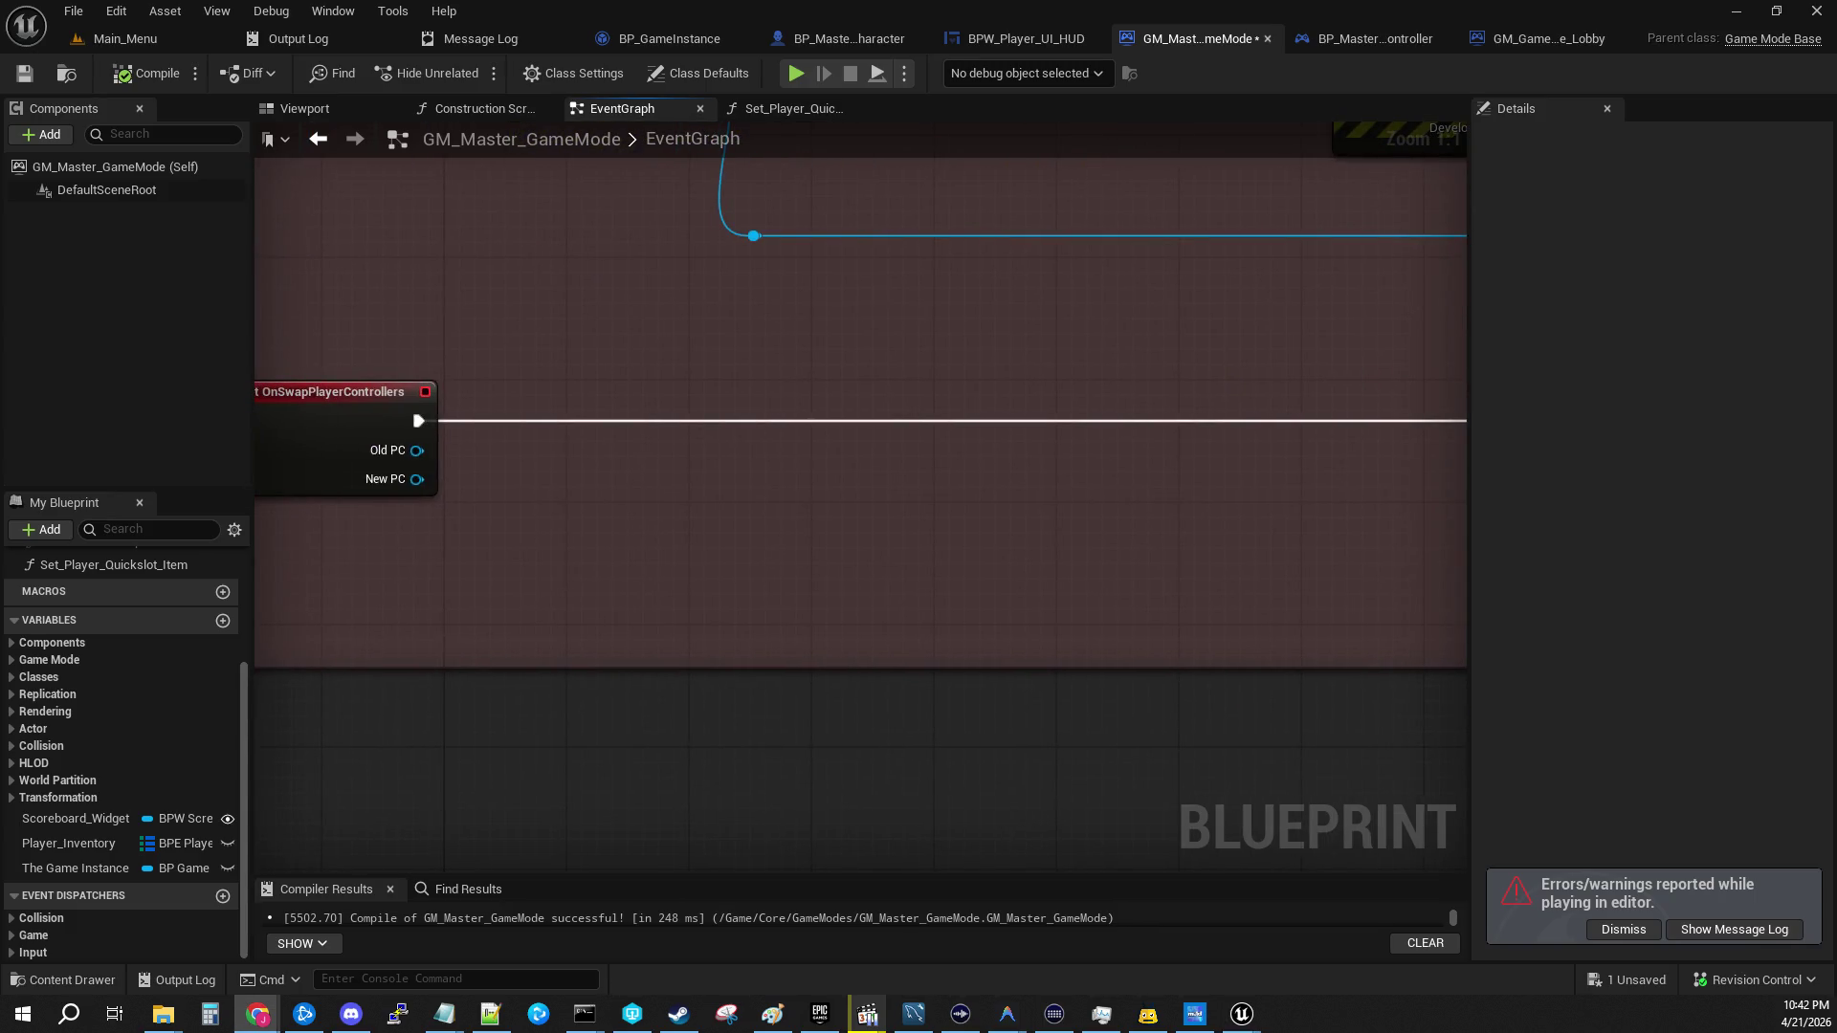
# Step: Browse Old PC actions without adding a node, then return to the Main_Menu level
pyautogui.moveTo(577, 477); pyautogui.dragTo(775, 501)
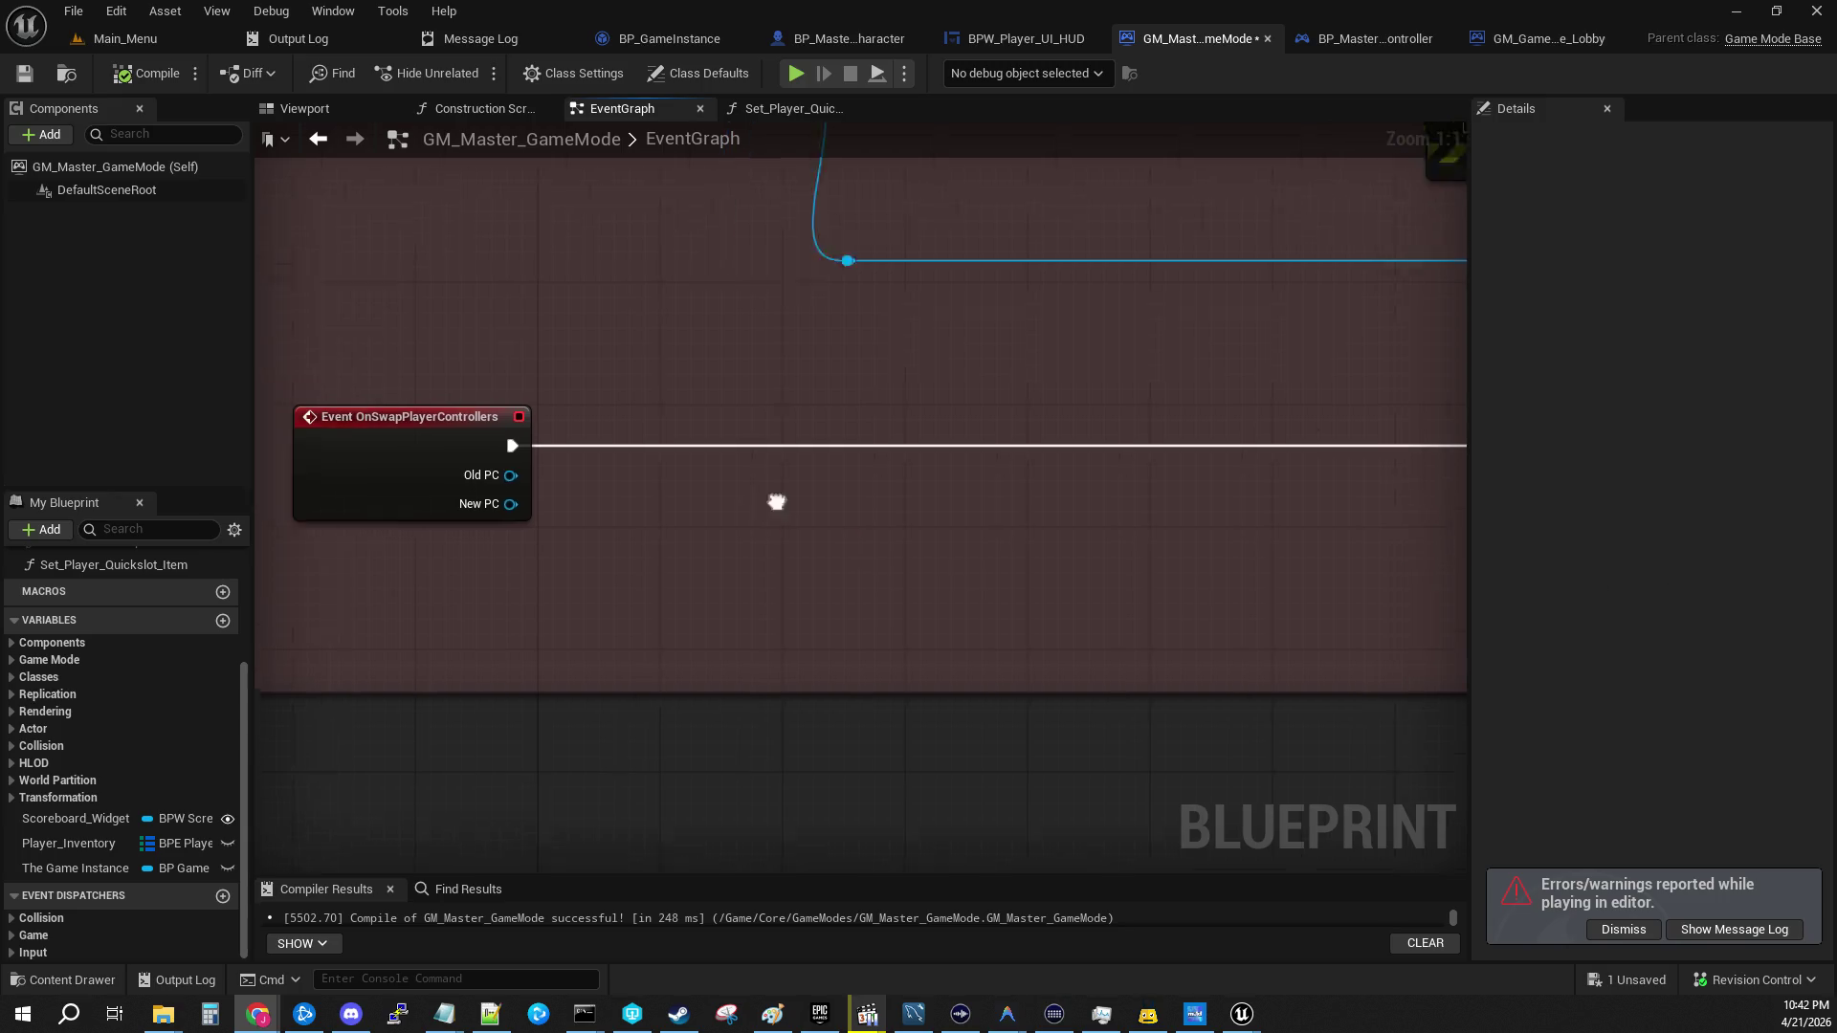
pyautogui.moveTo(630, 488); pyautogui.dragTo(755, 494)
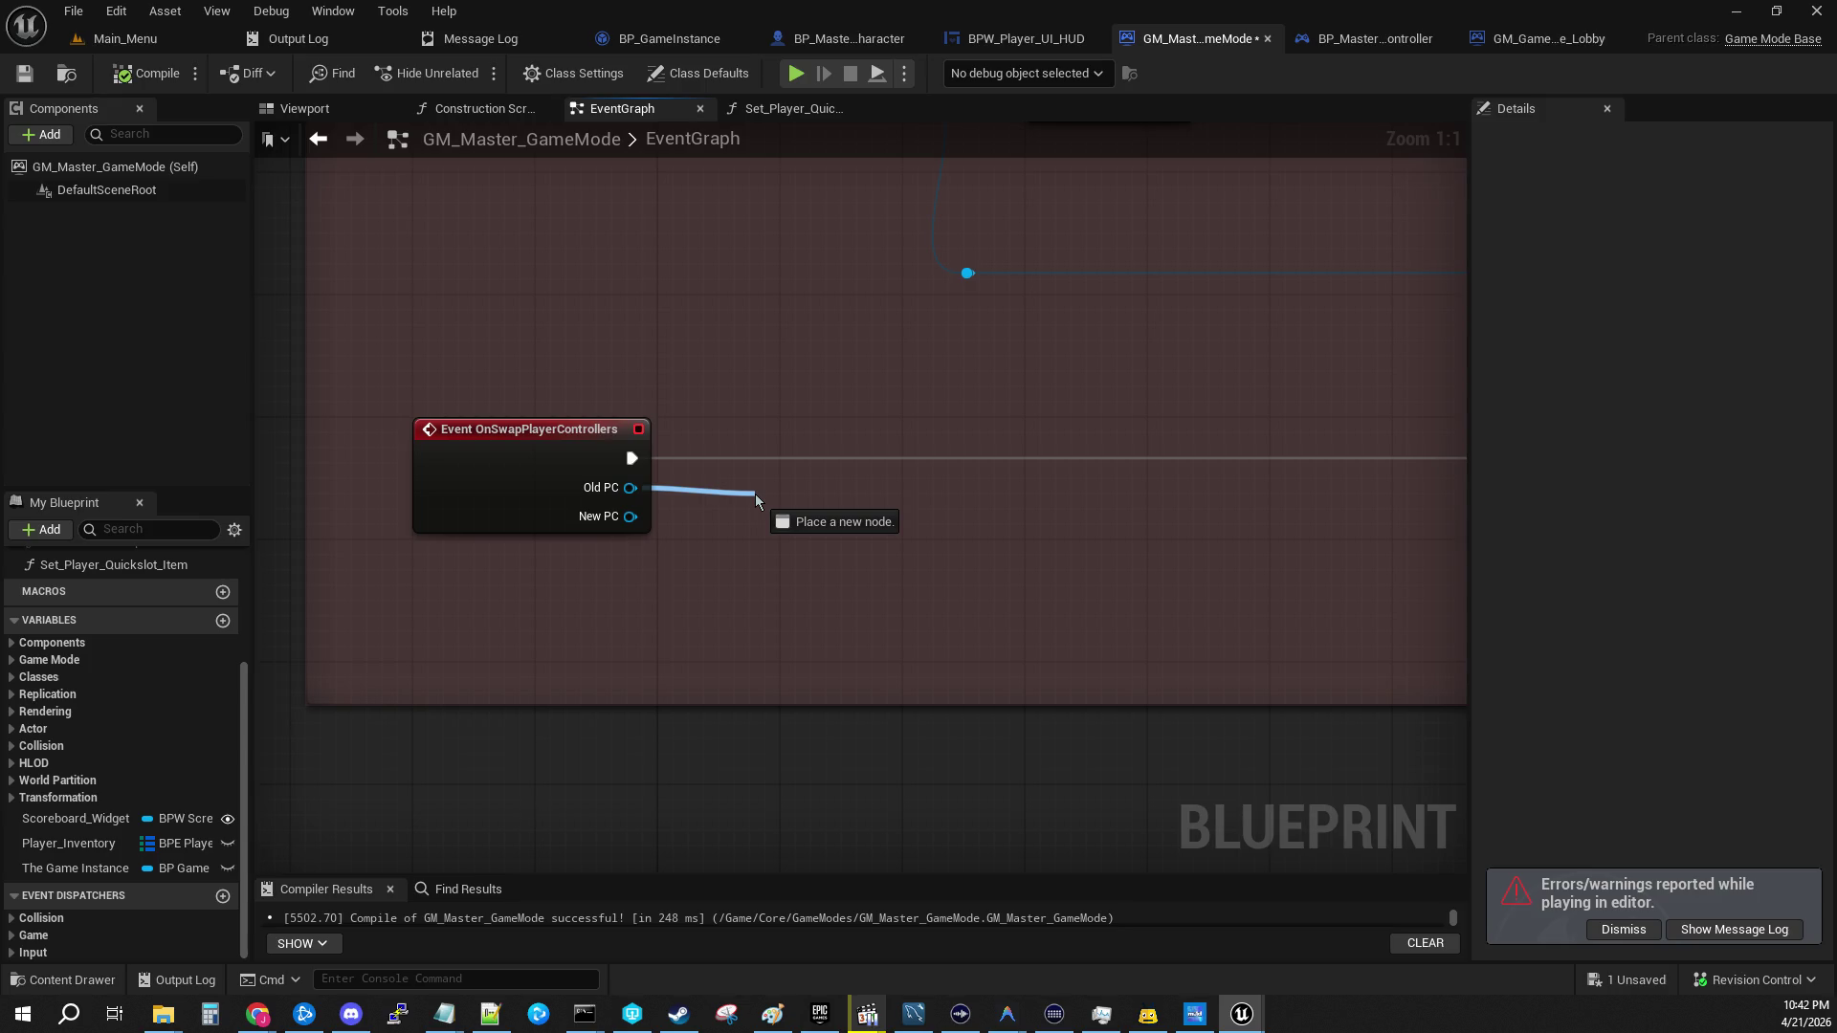
pyautogui.moveTo(755, 494); pyautogui.dragTo(755, 493)
pyautogui.click(675, 216)
pyautogui.click(137, 41)
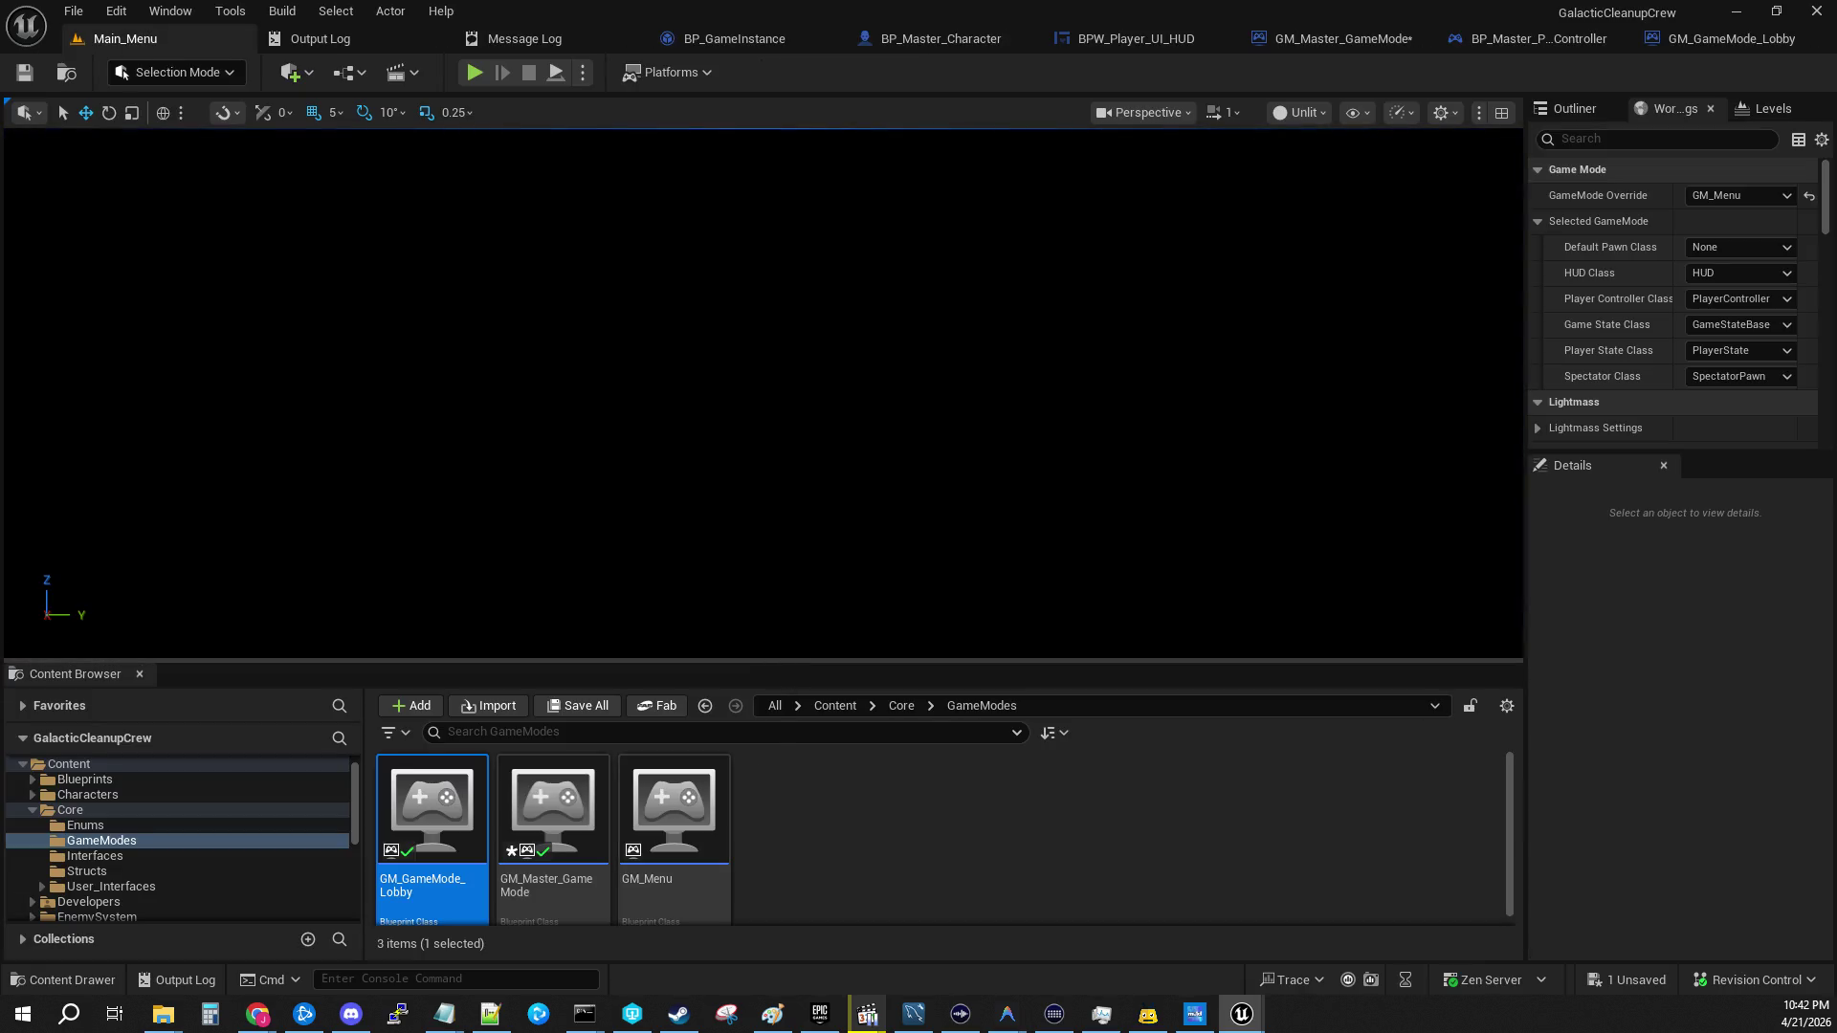
pyautogui.moveTo(775, 662); pyautogui.dragTo(775, 583)
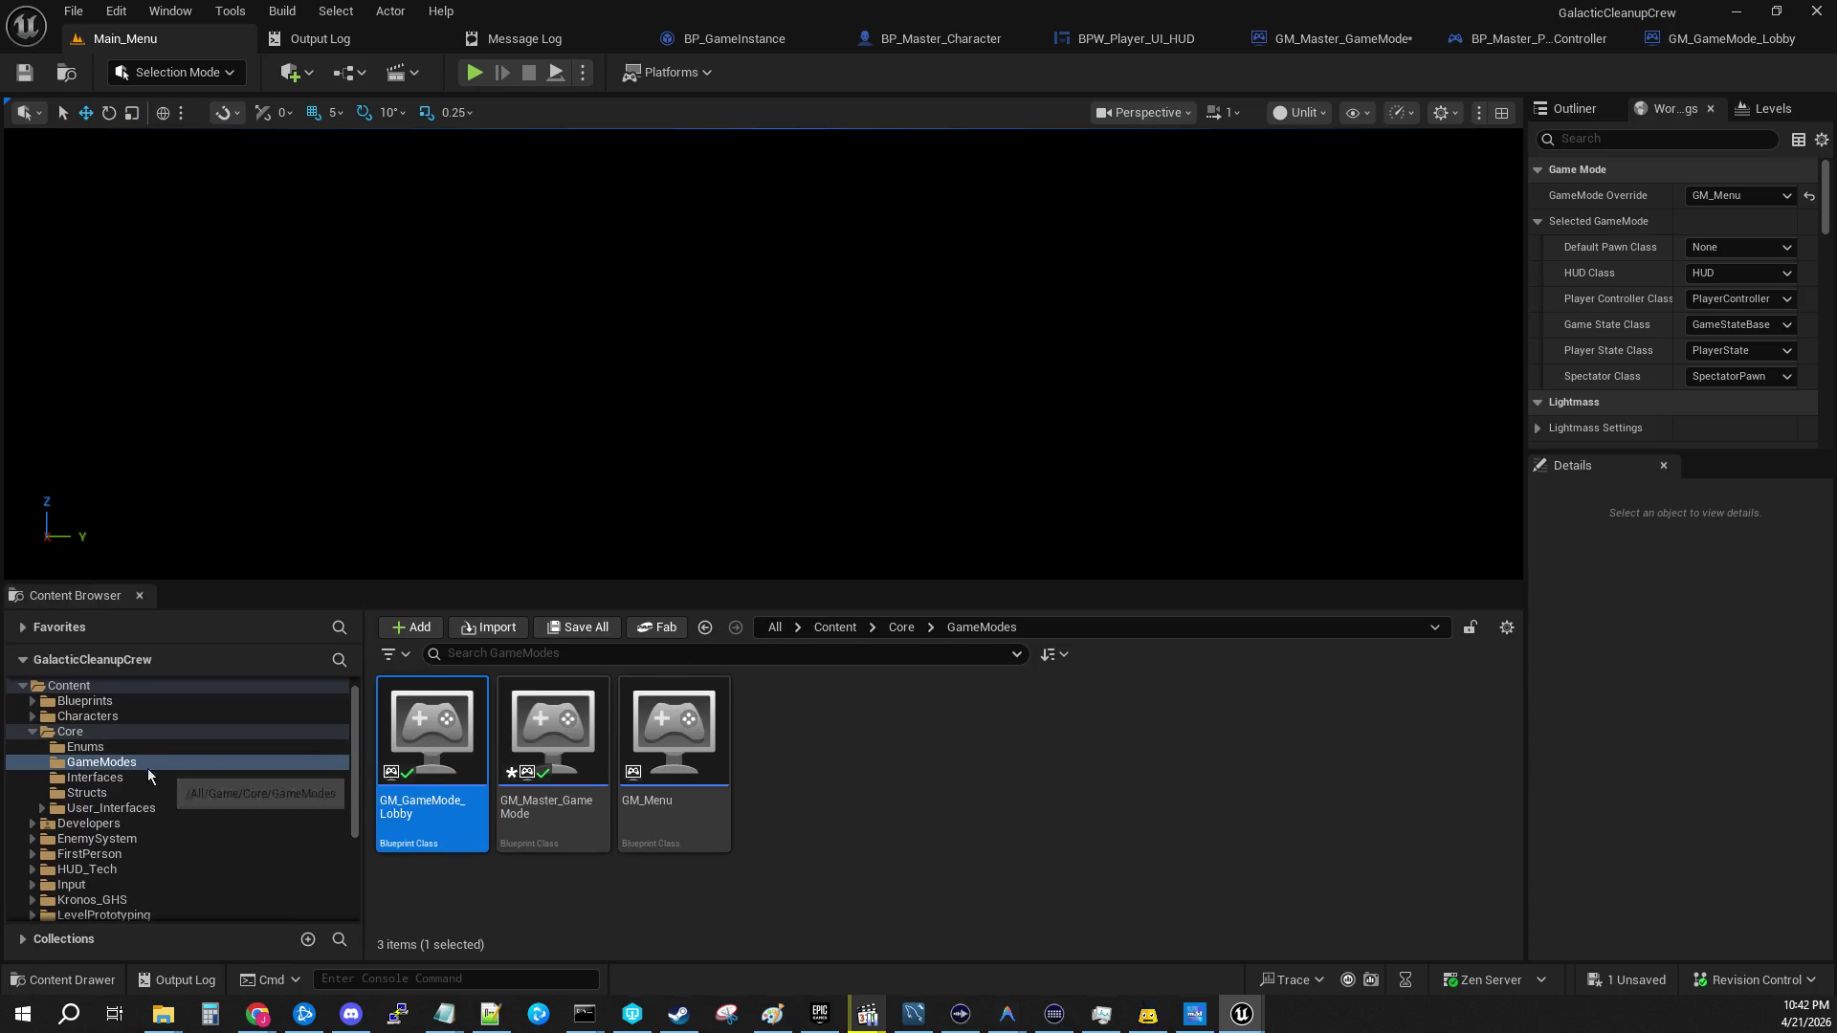
# Step: Browse to Core > Interfaces and open the BPI_PlayerController interface
pyautogui.click(96, 777)
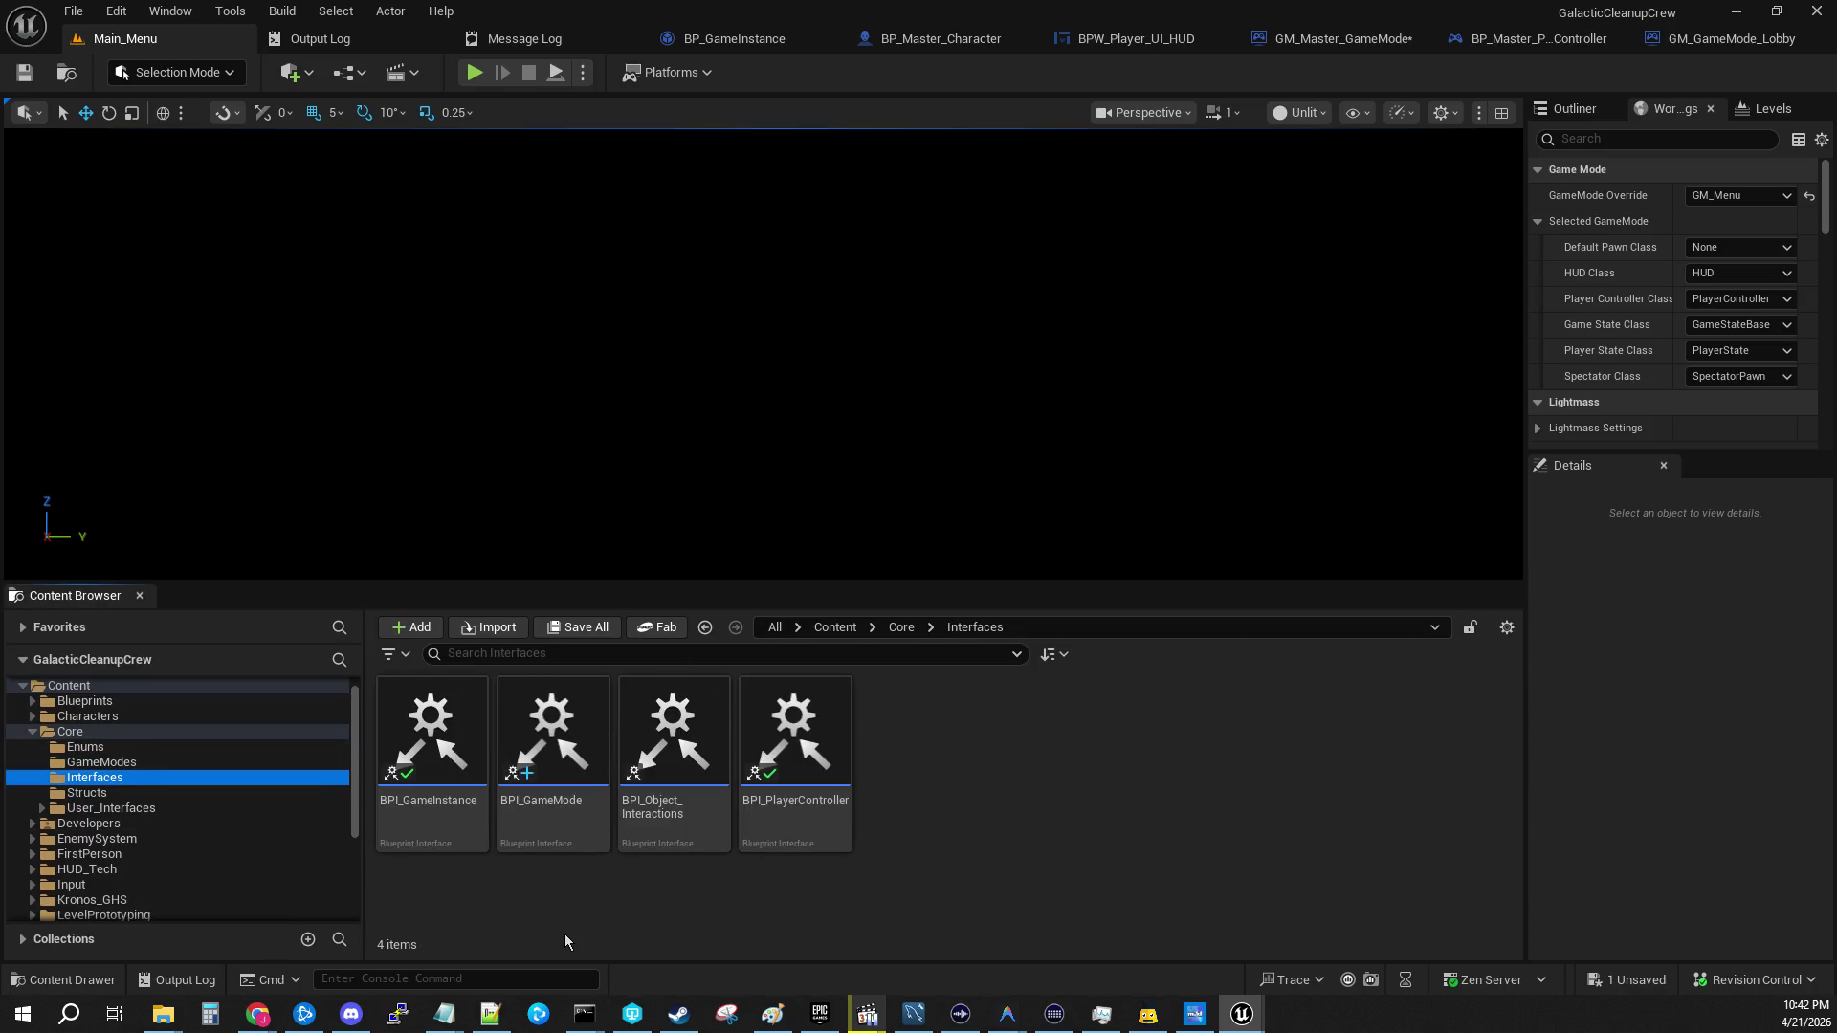
pyautogui.doubleClick(777, 756)
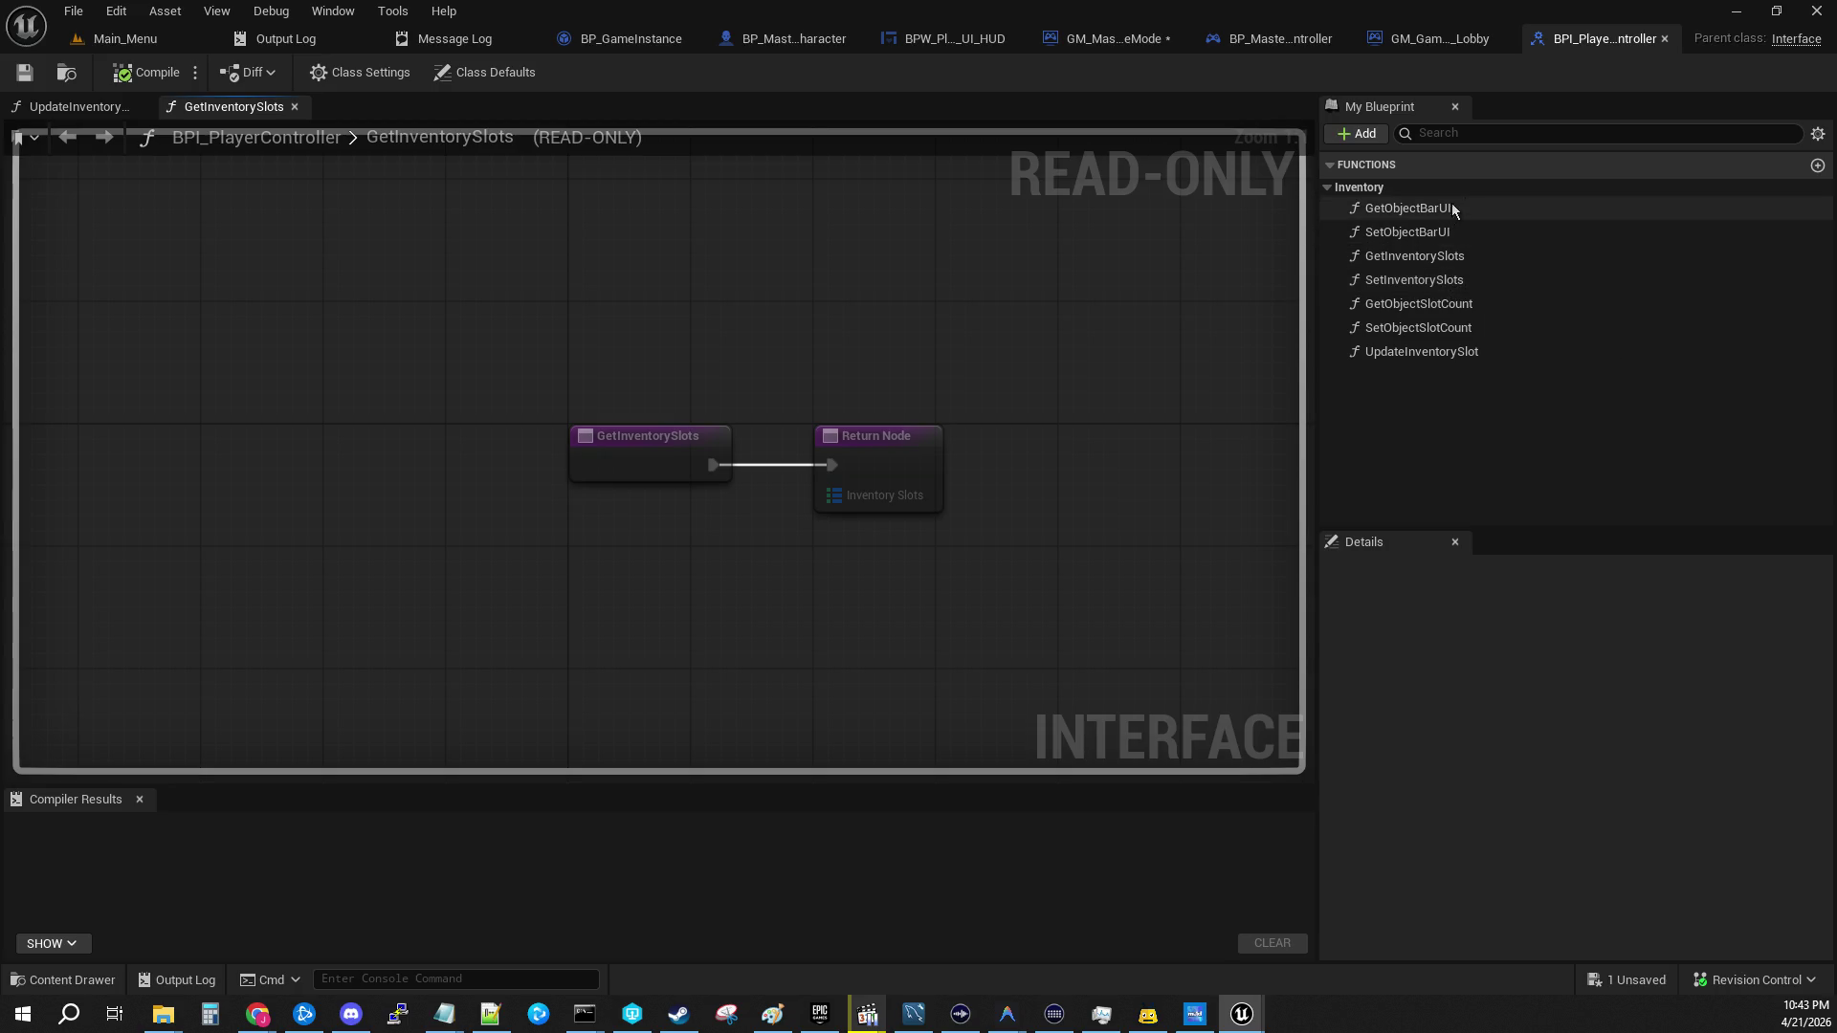
# Step: Add a new interface function named GetPlayerSlot
pyautogui.click(1359, 134)
pyautogui.click(1413, 163)
pyautogui.write('GetPlayerSlot')
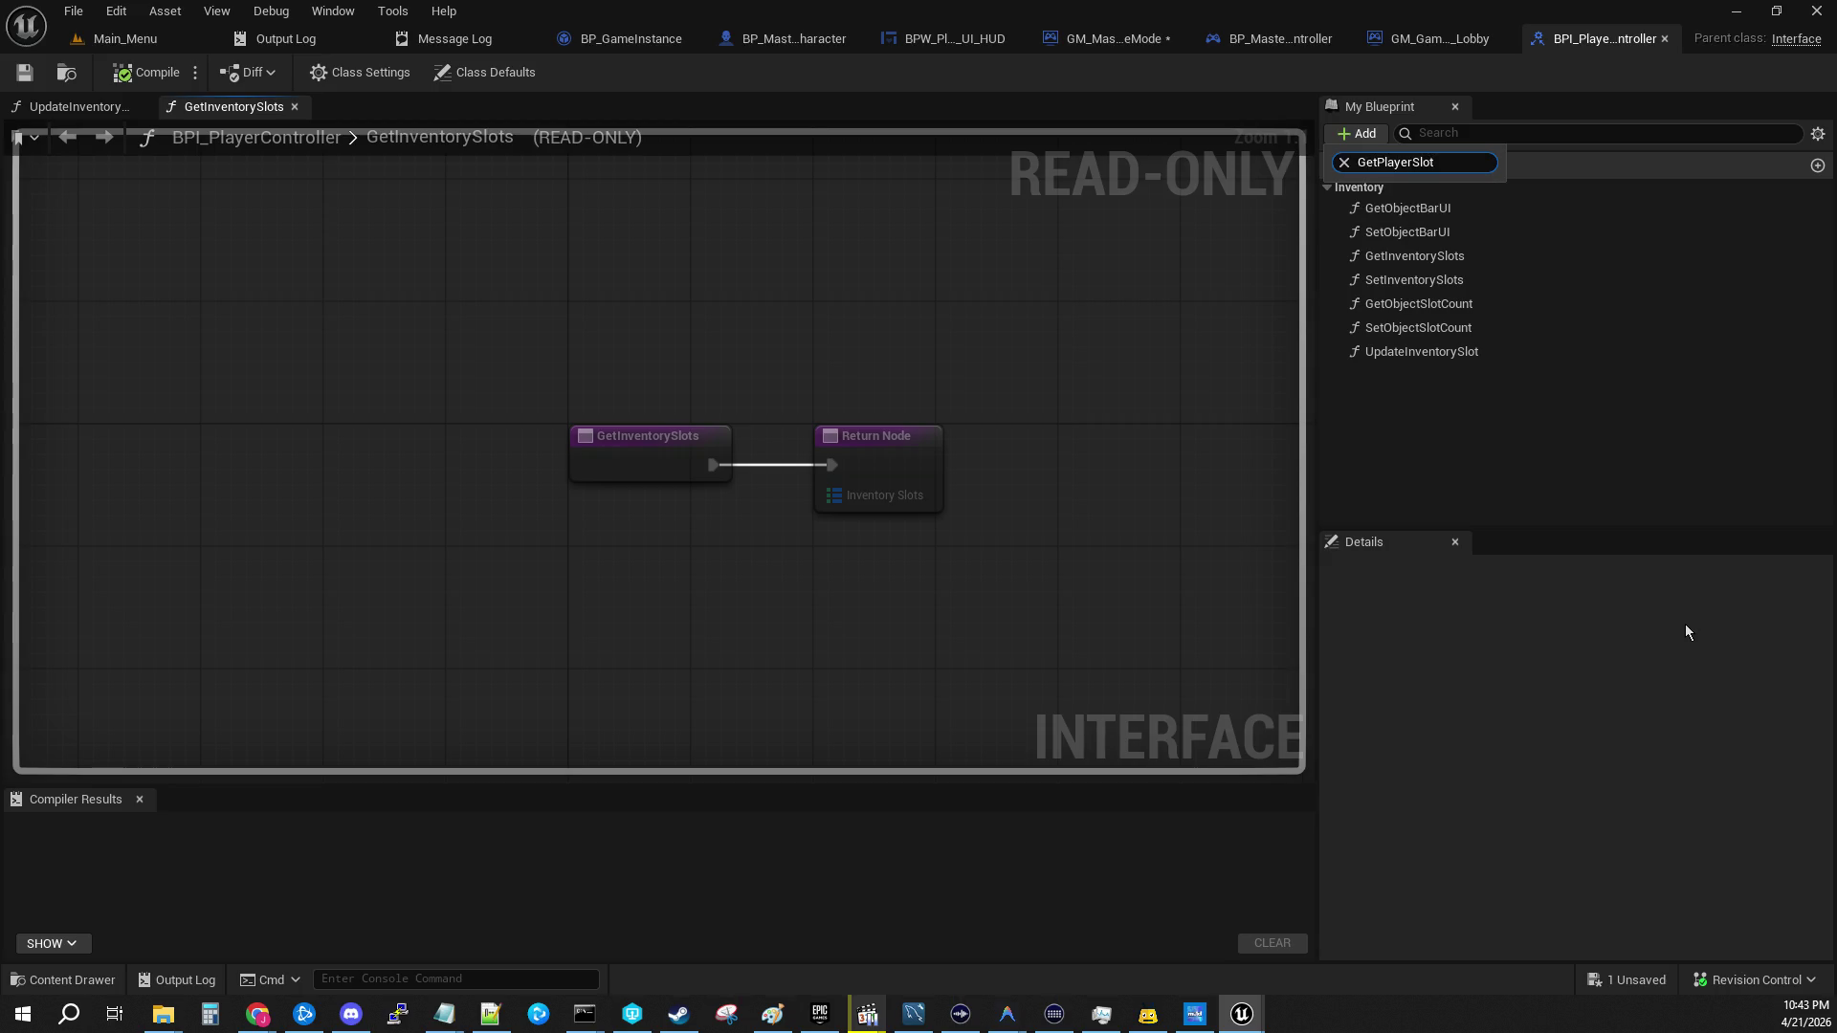
pyautogui.hotkey('ctrl', 'a')
pyautogui.hotkey('ctrl', 'c')
pyautogui.press('BackSpace')
pyautogui.press('Escape')
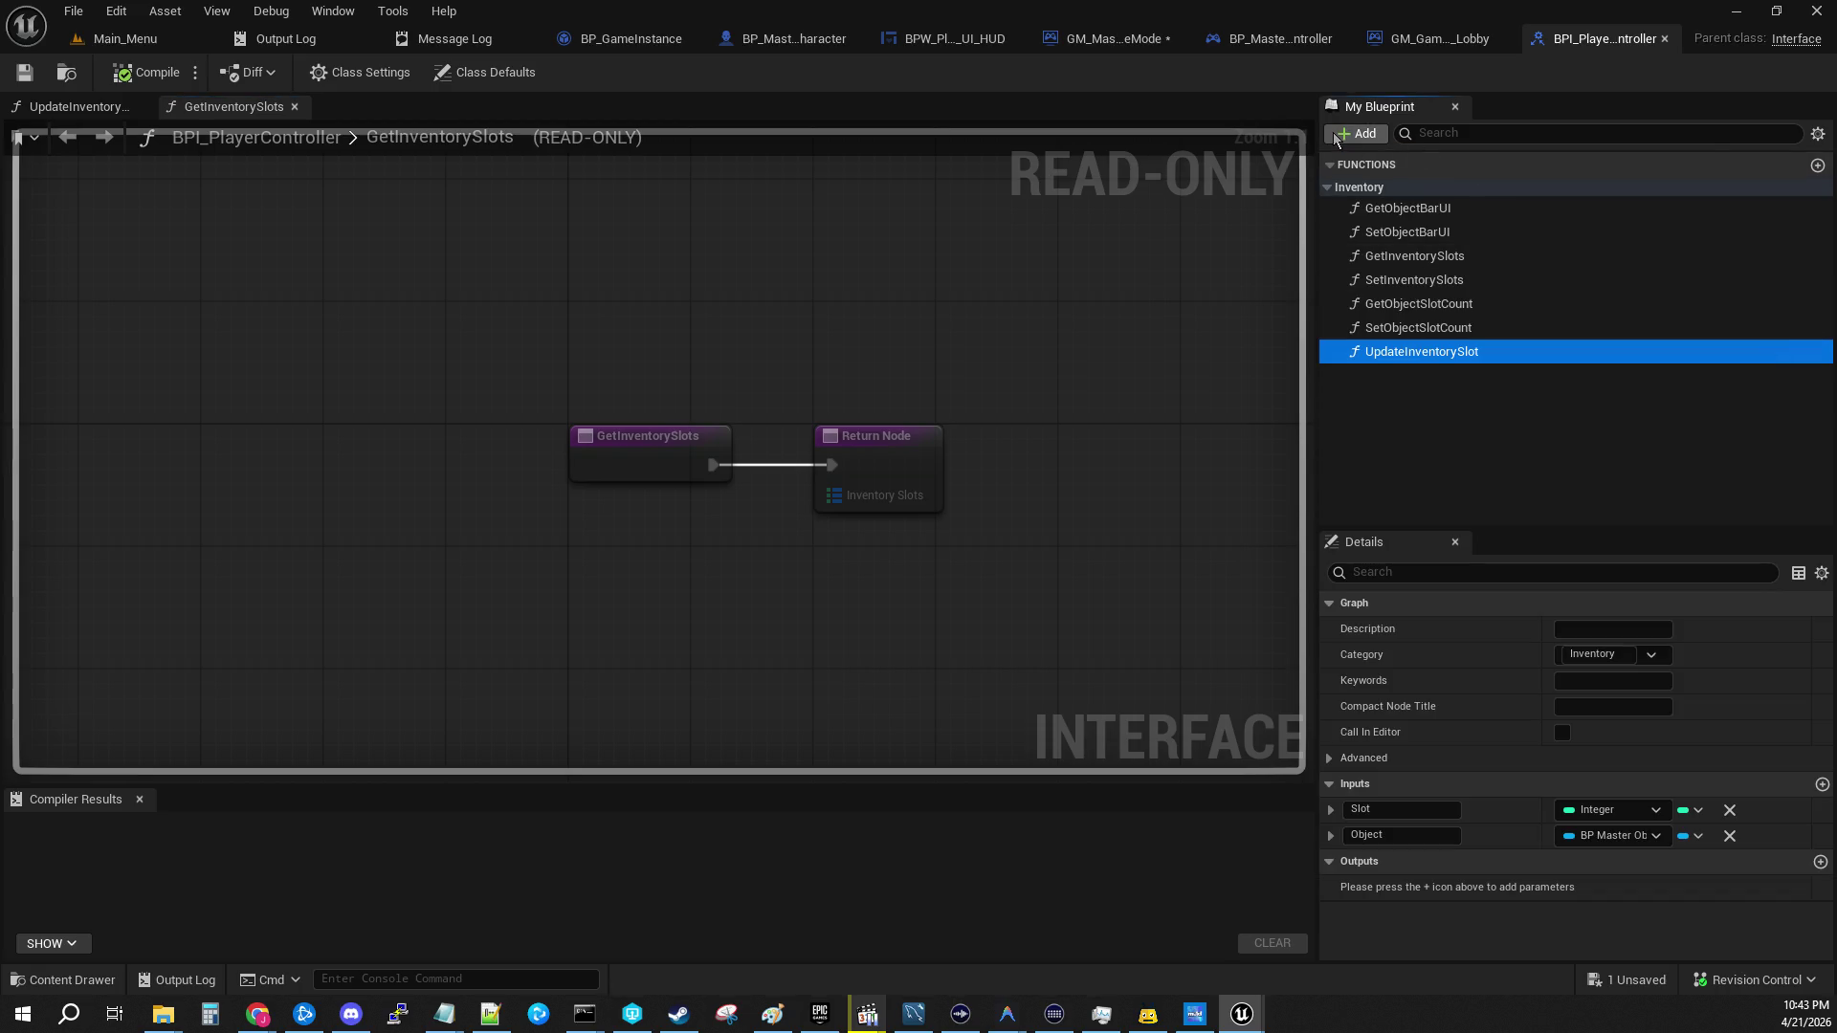
pyautogui.click(1378, 134)
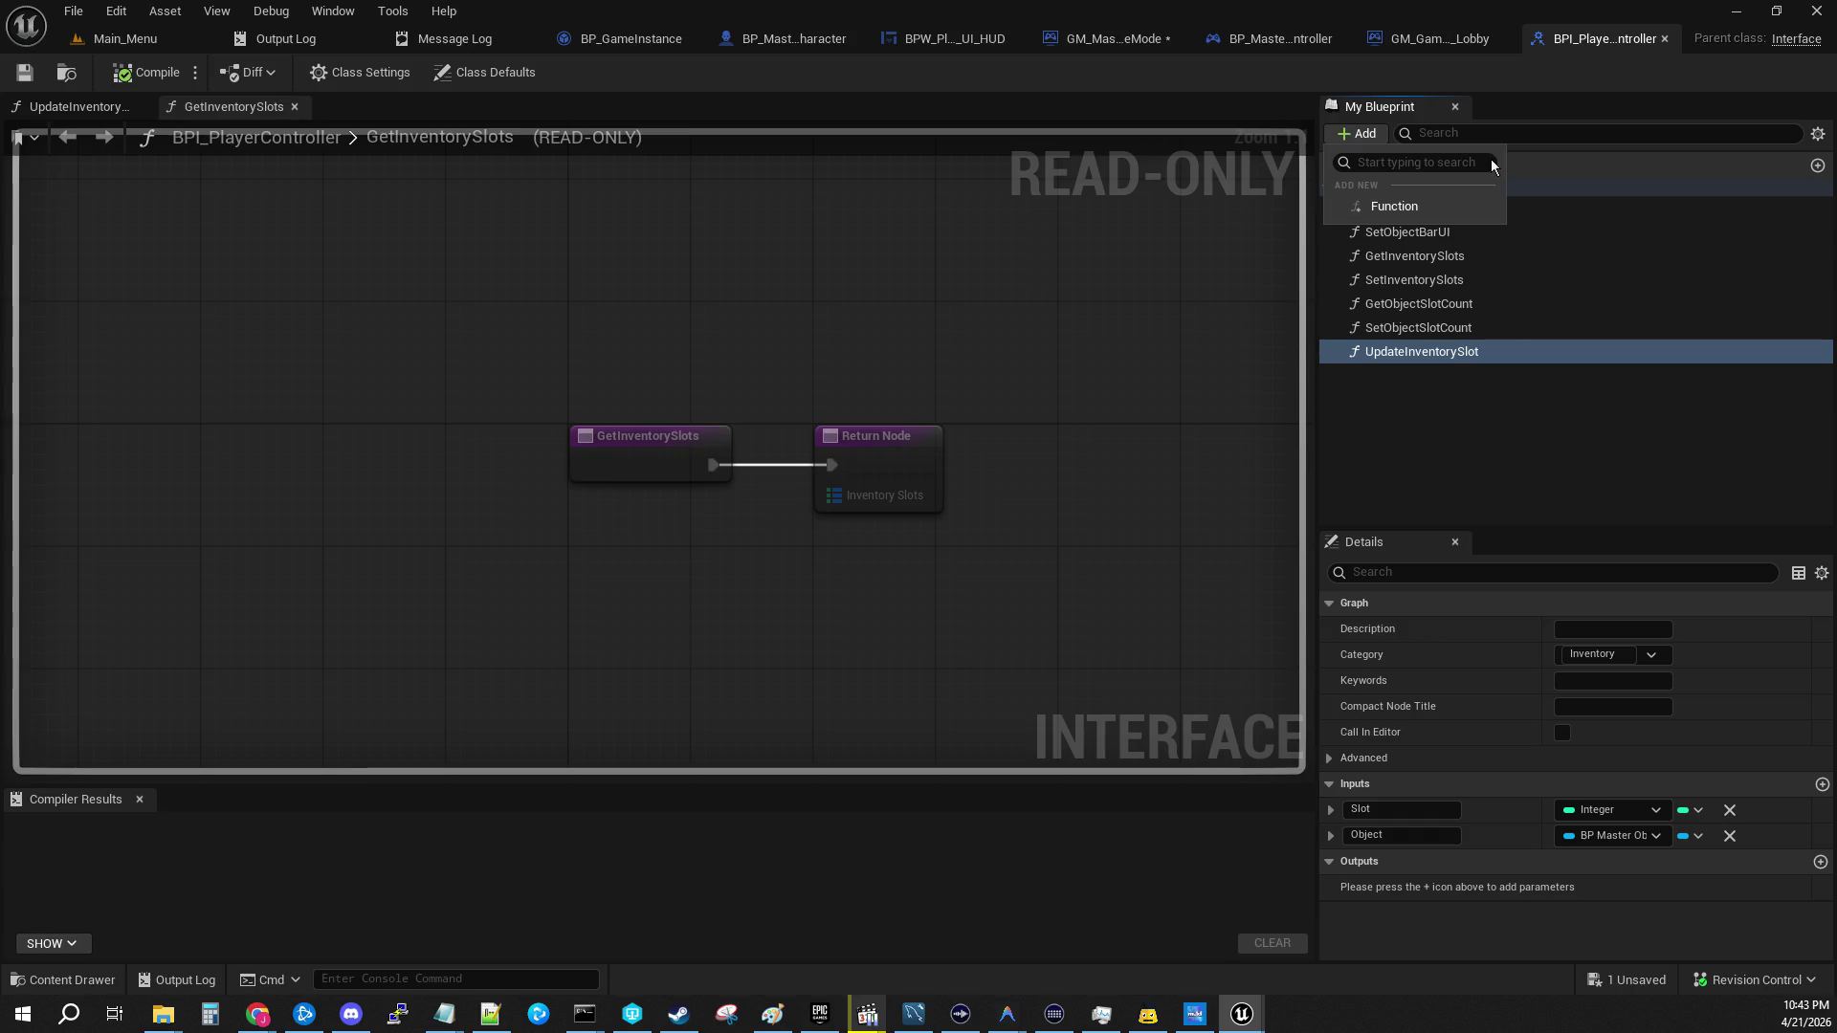
pyautogui.click(1394, 207)
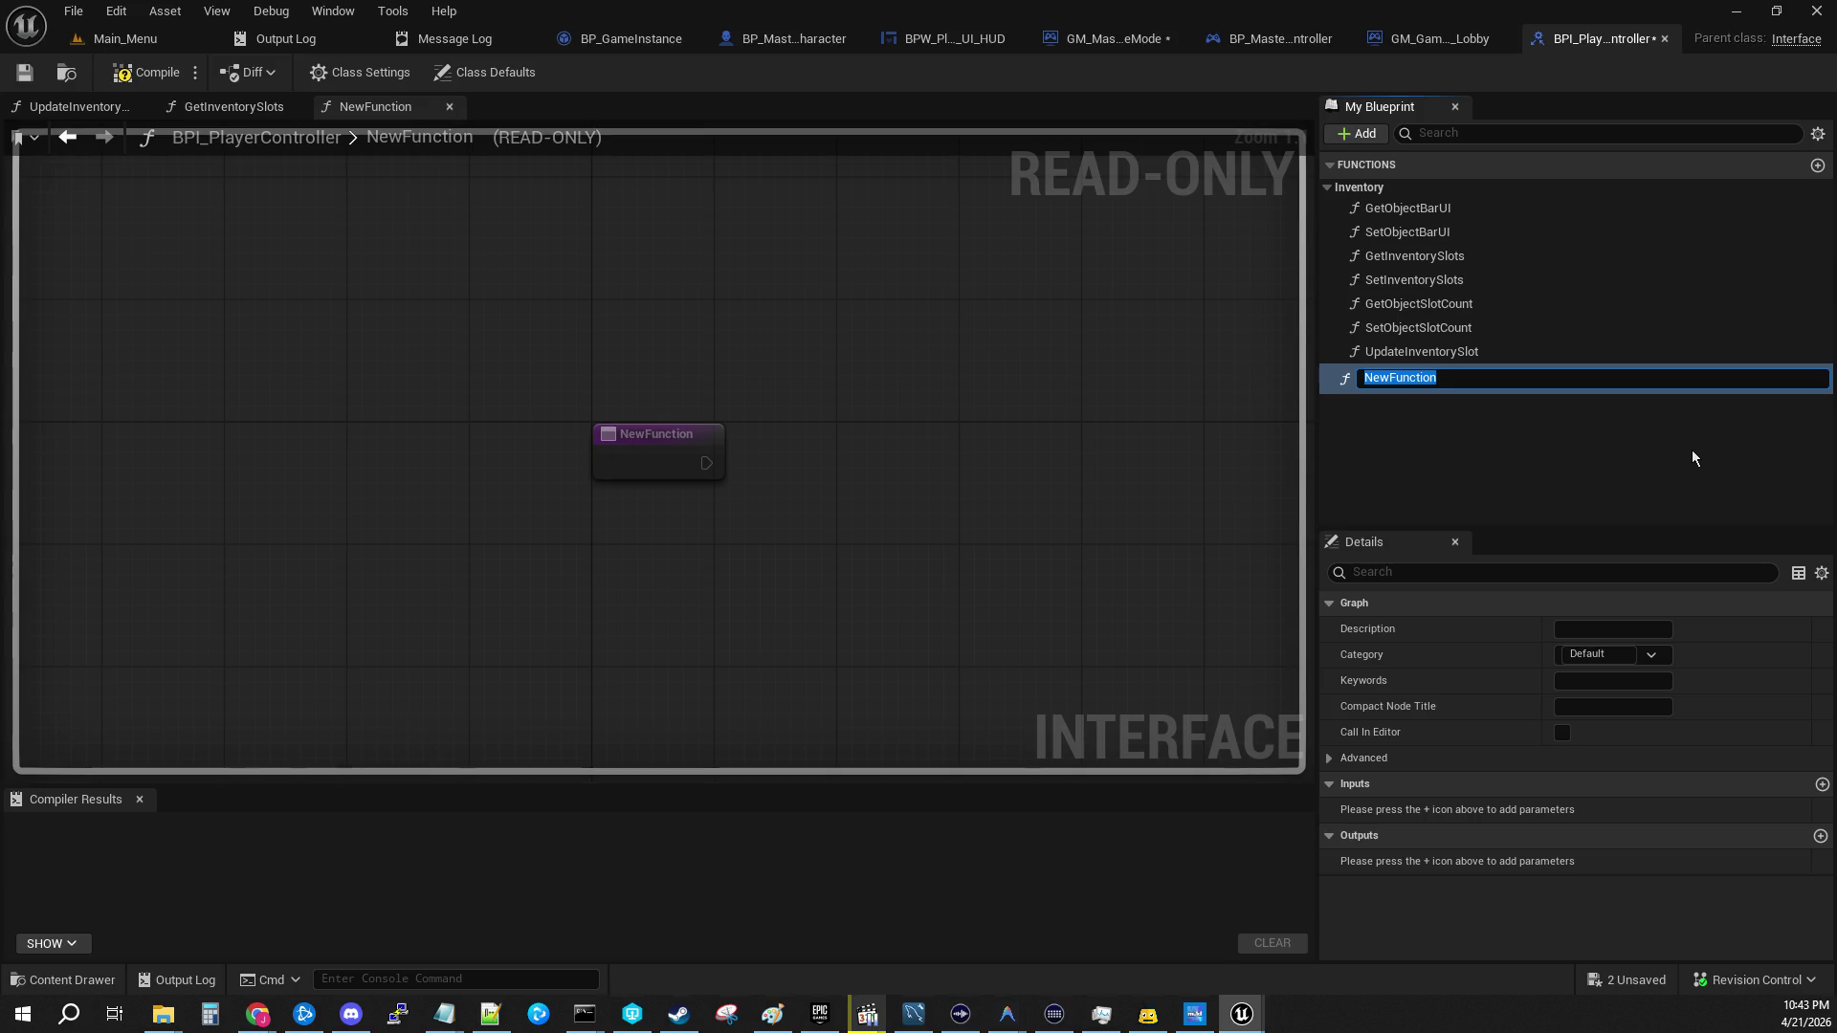
pyautogui.write('GetPlayerSlot')
pyautogui.press('Return')
# Step: Add a second function named SetPlayerSlot and give it a new input parameter
pyautogui.click(1357, 134)
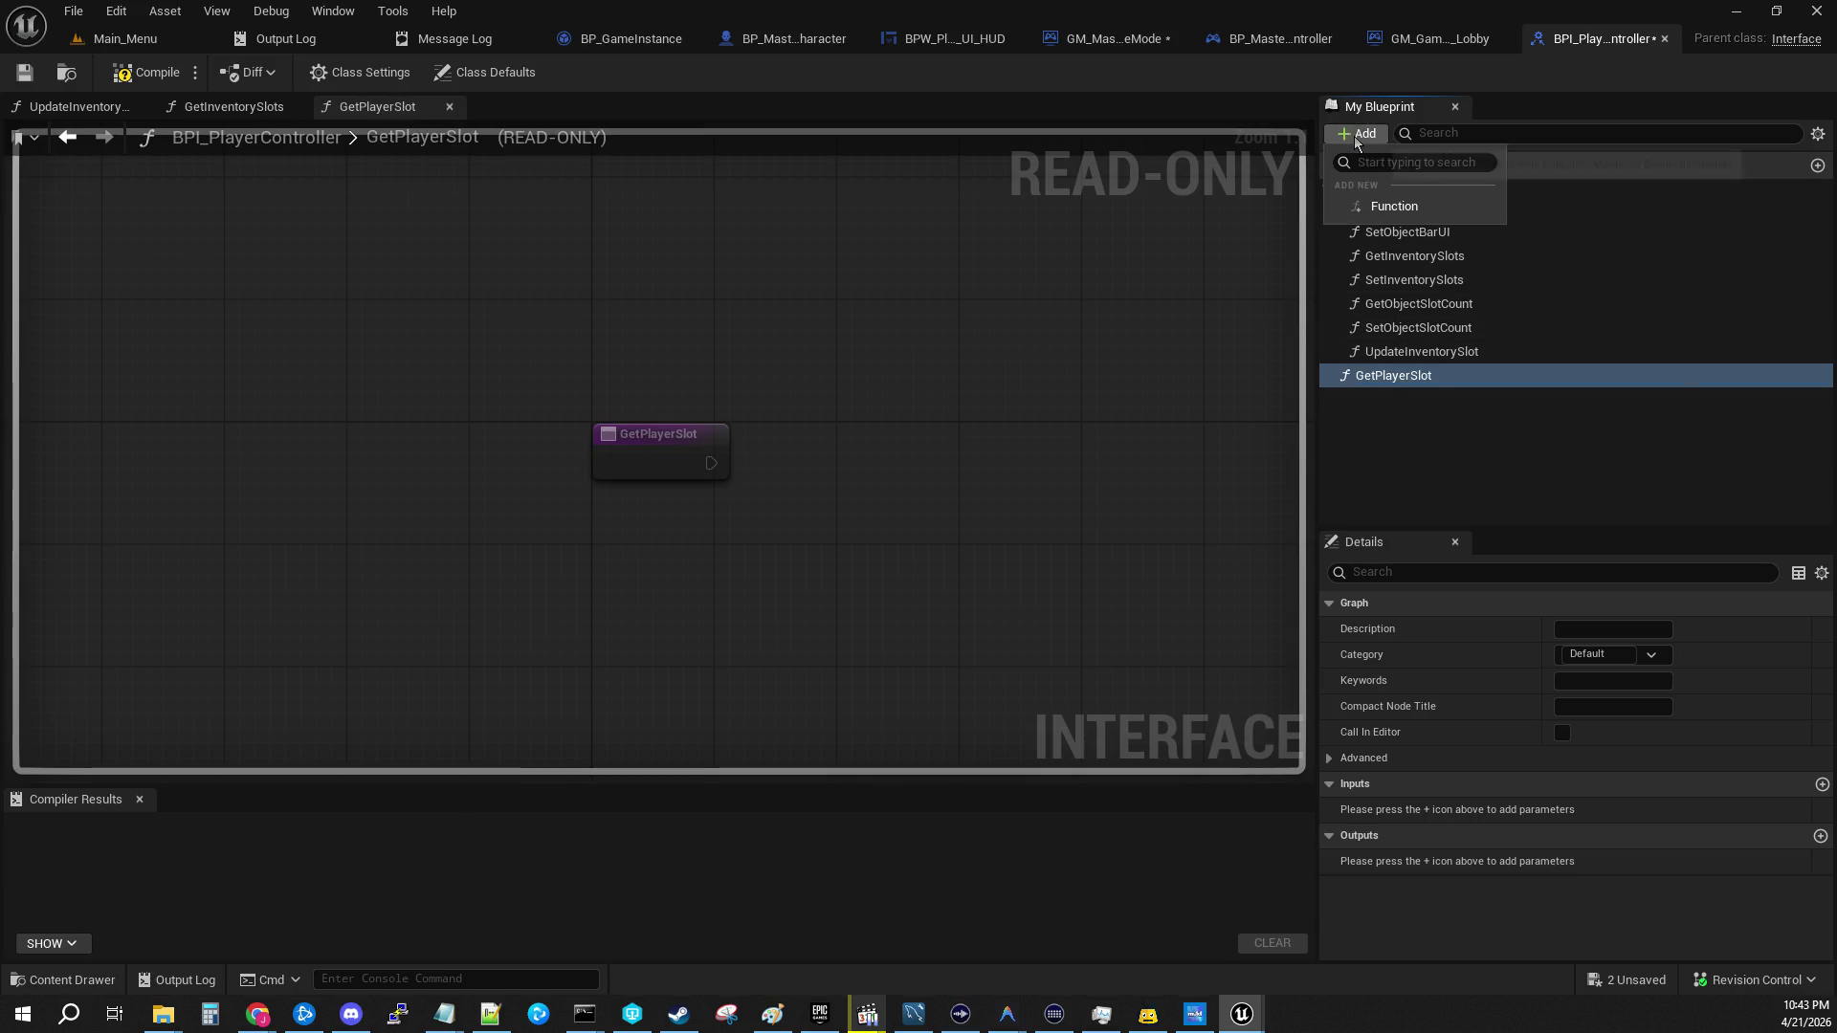
pyautogui.click(1424, 163)
pyautogui.hotkey('ctrl', 'v')
pyautogui.press('Home')
pyautogui.press('Delete')
pyautogui.press('Delete')
pyautogui.press('Delete')
pyautogui.write('Set')
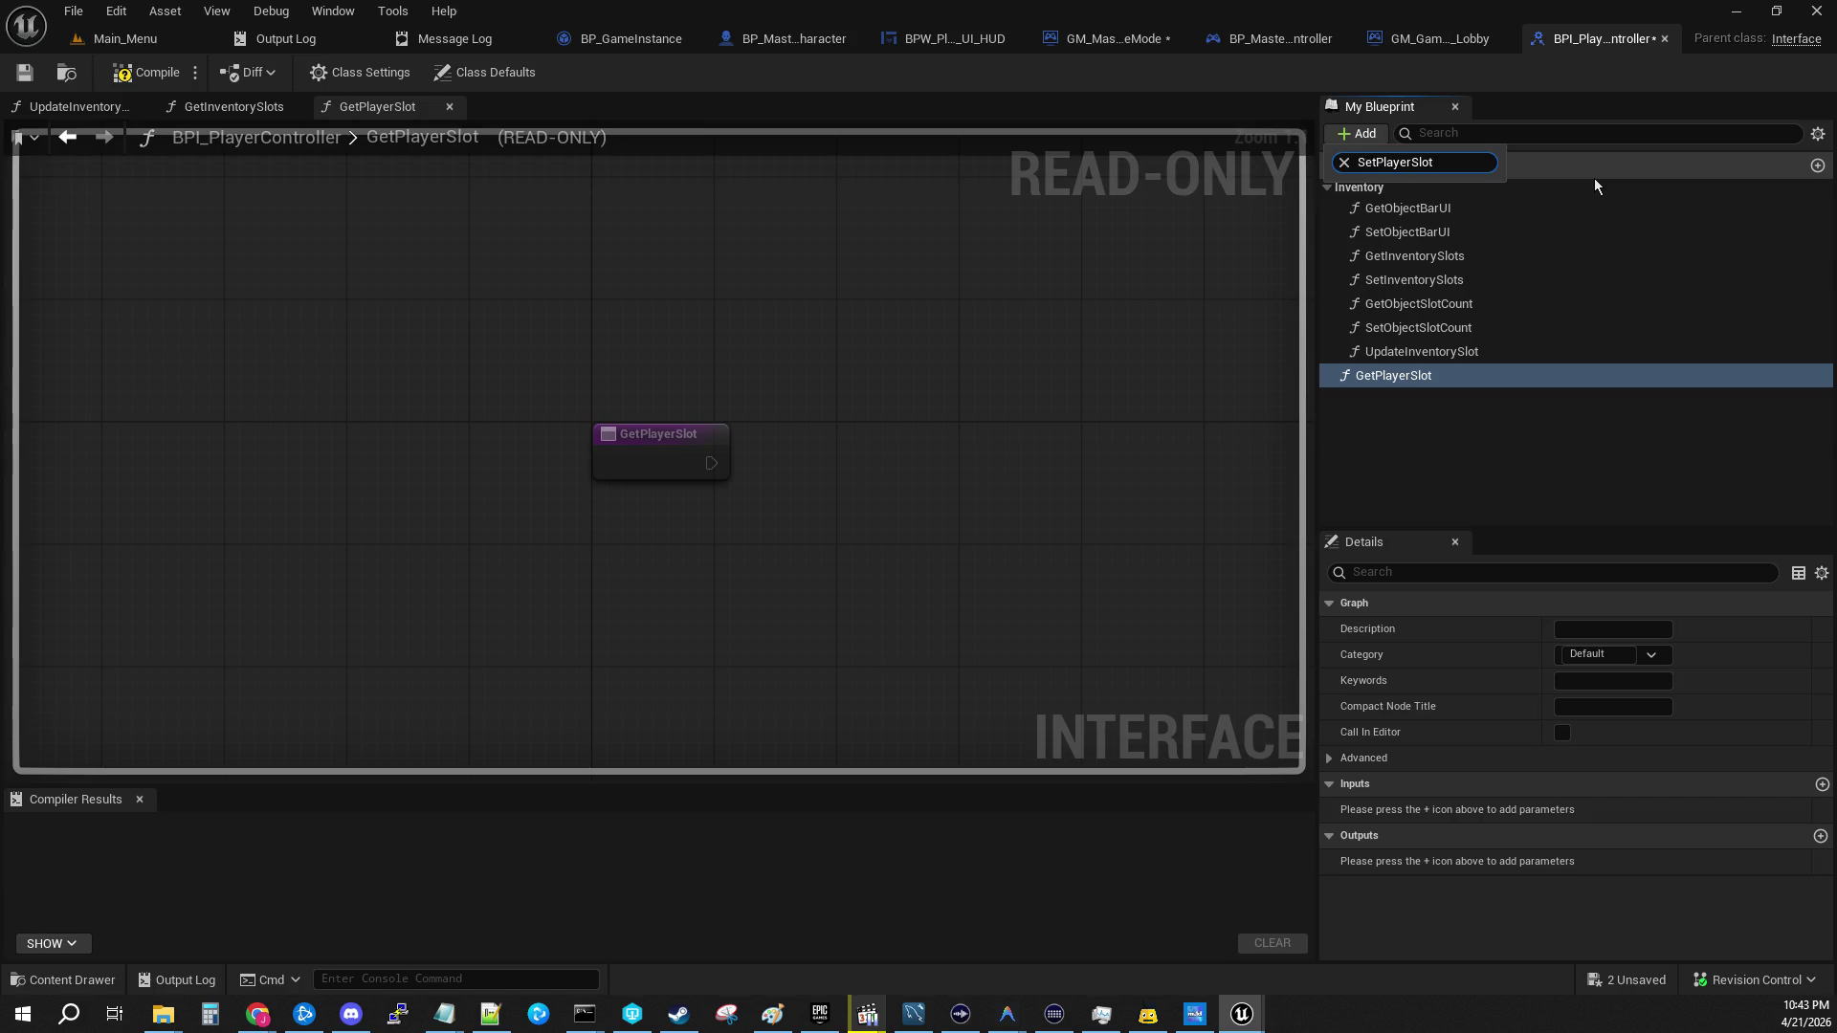
pyautogui.click(1361, 140)
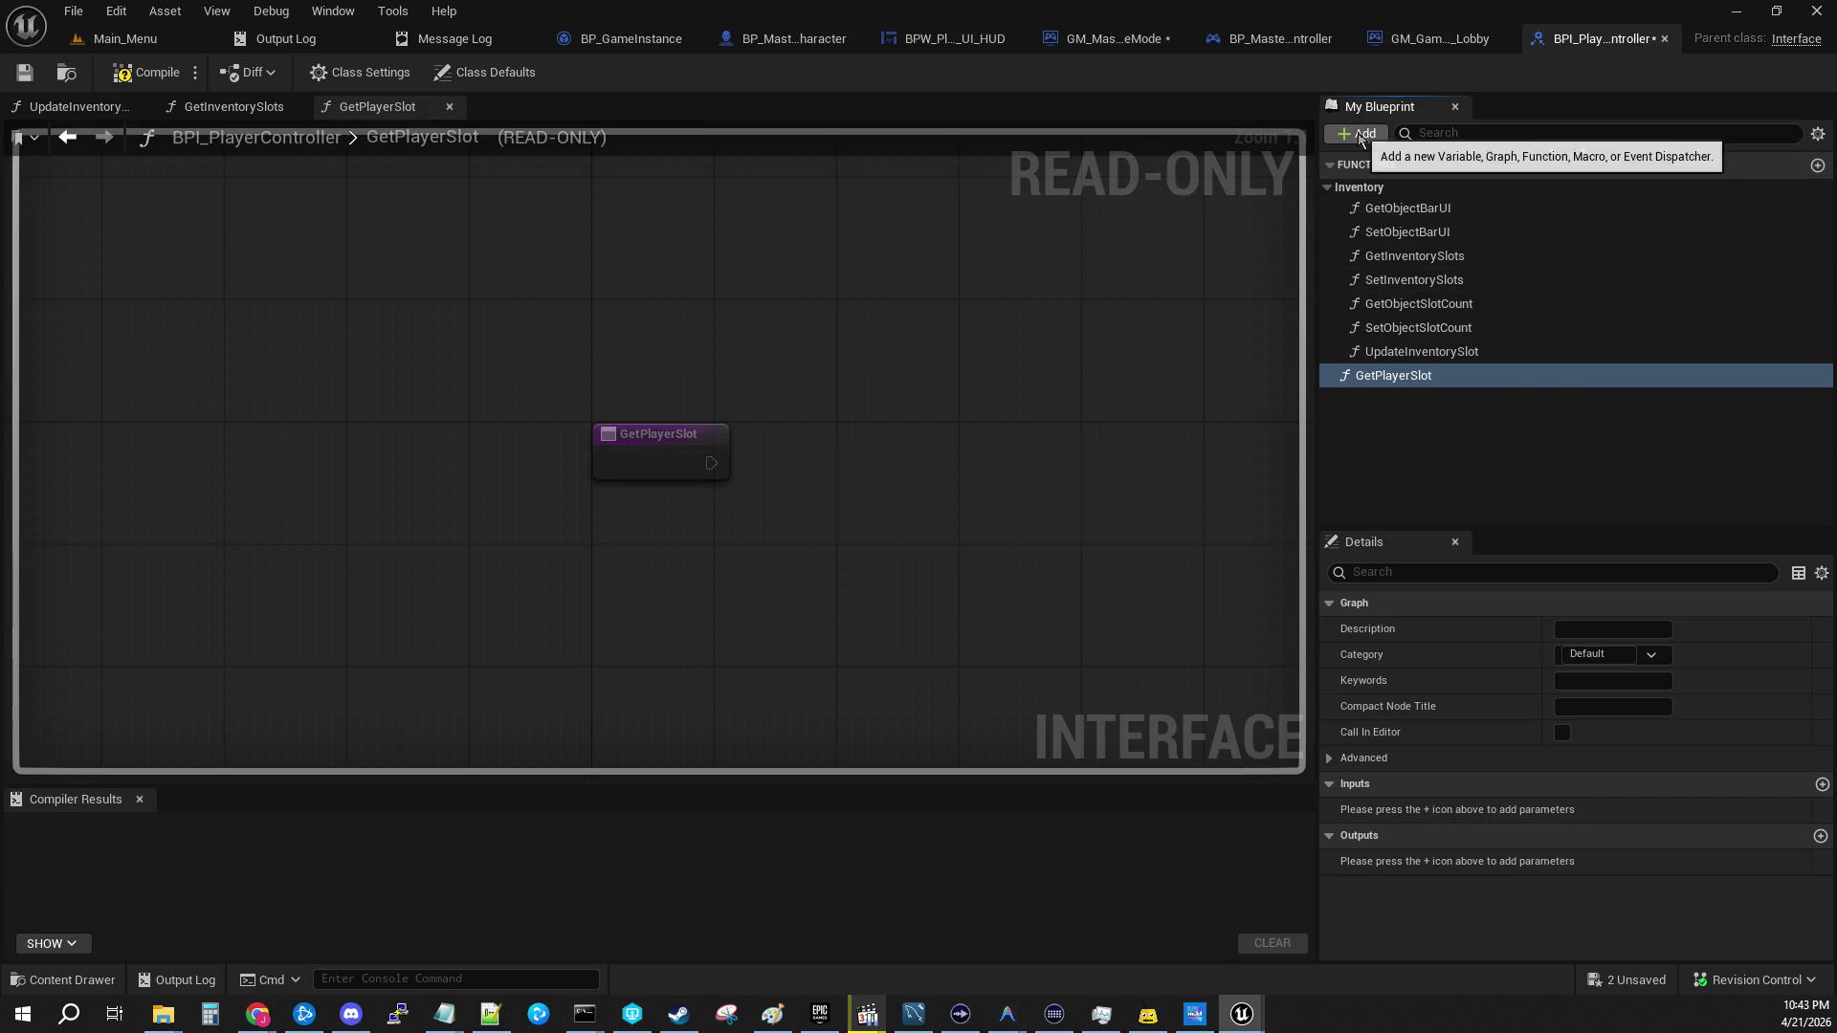
pyautogui.click(1360, 140)
pyautogui.click(1405, 211)
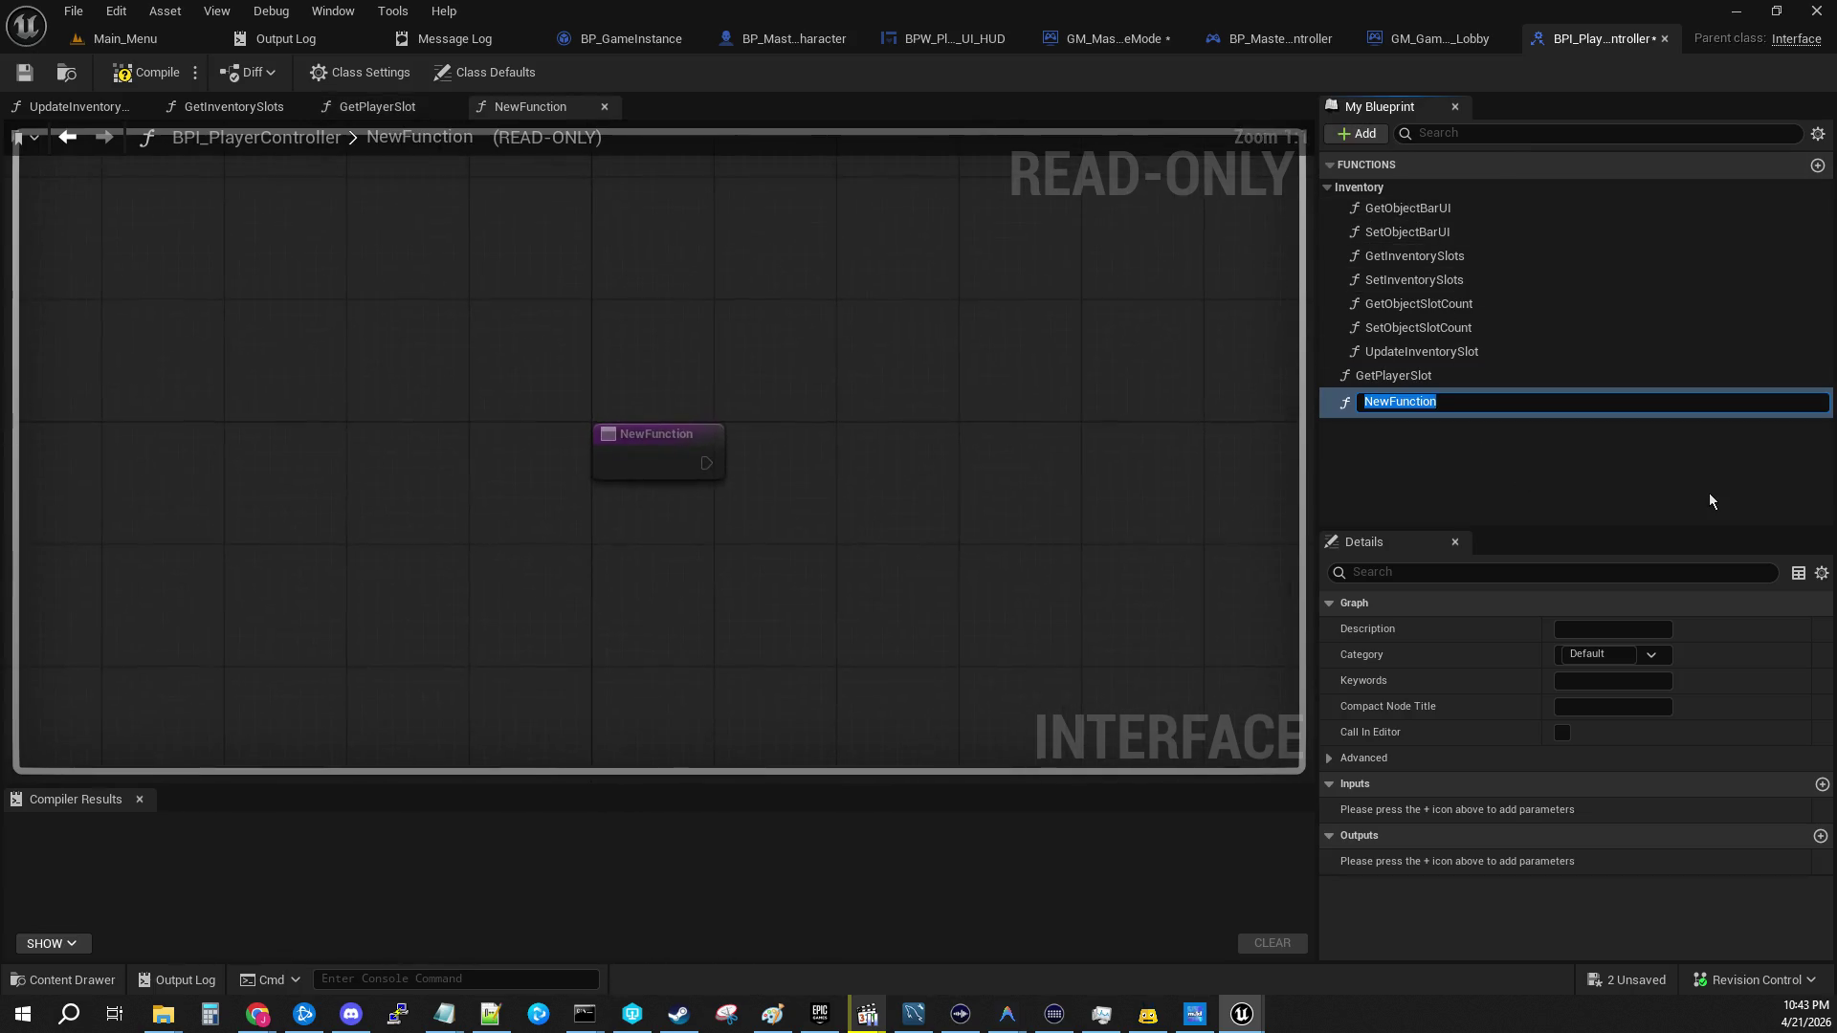
pyautogui.write('GetPlayerSlot')
pyautogui.press('Home')
pyautogui.press('Delete')
pyautogui.write('S')
pyautogui.press('Return')
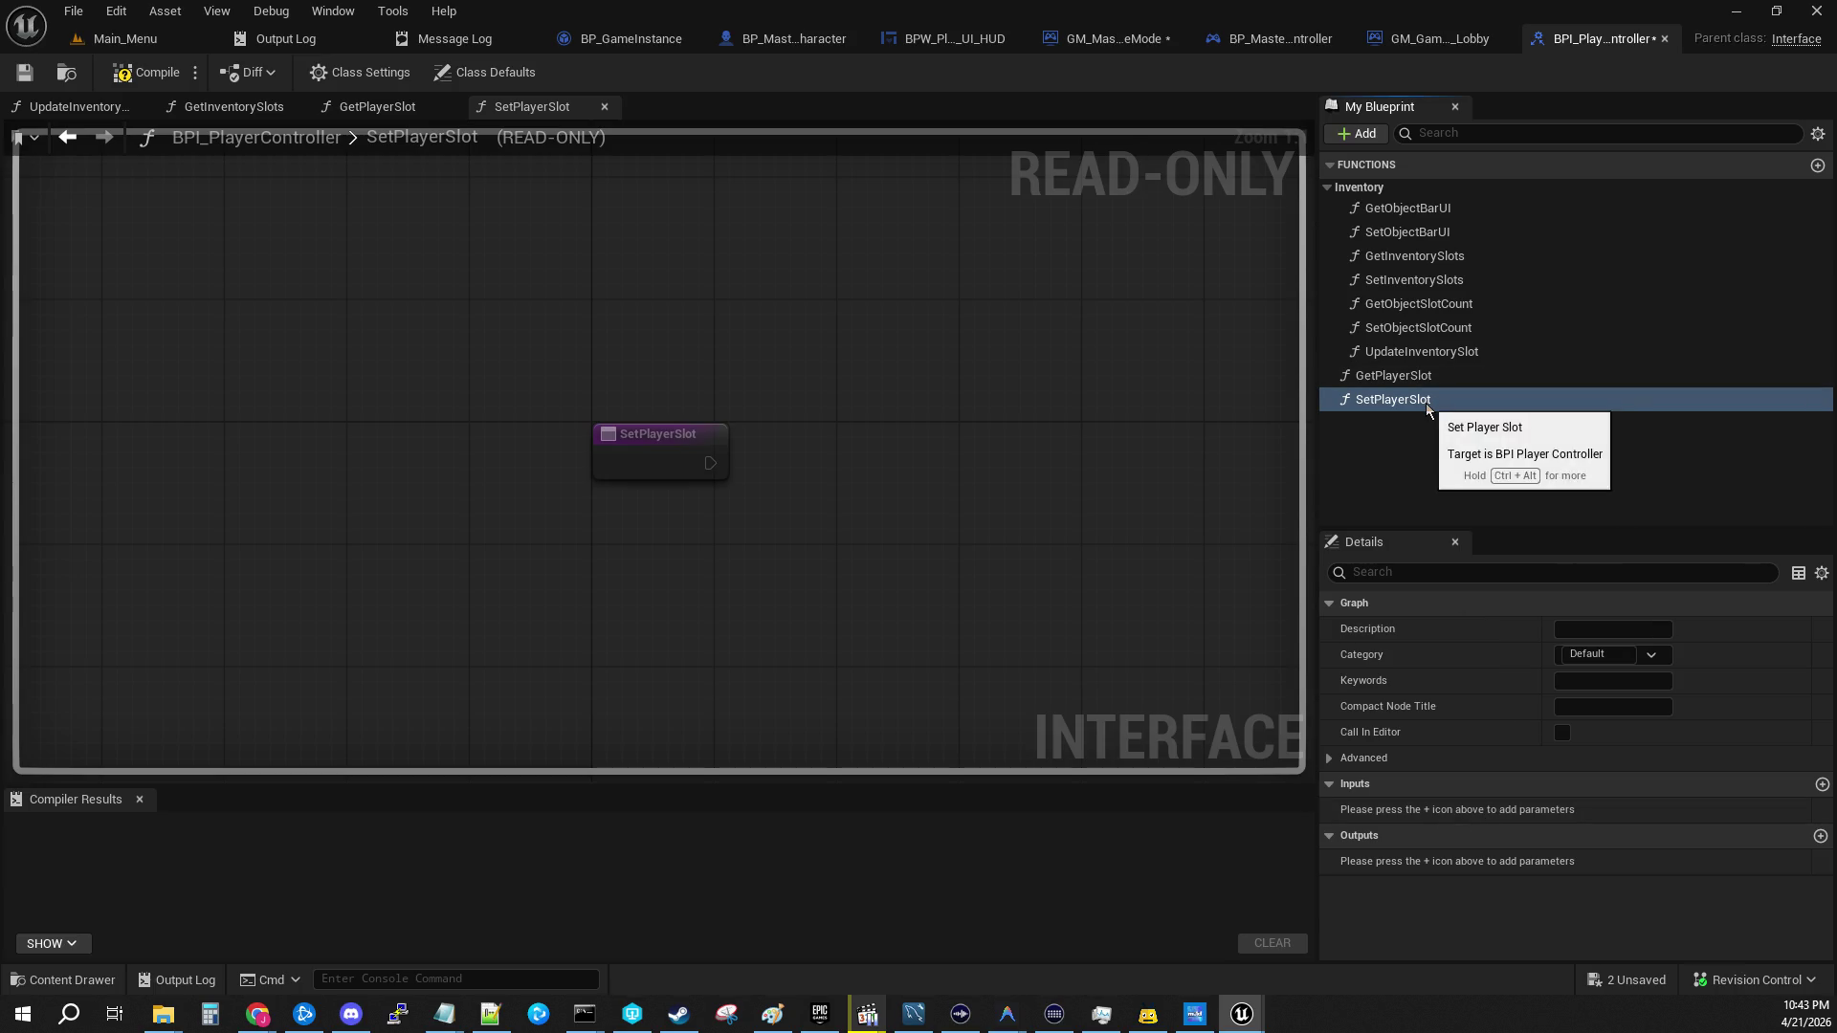
pyautogui.click(1822, 785)
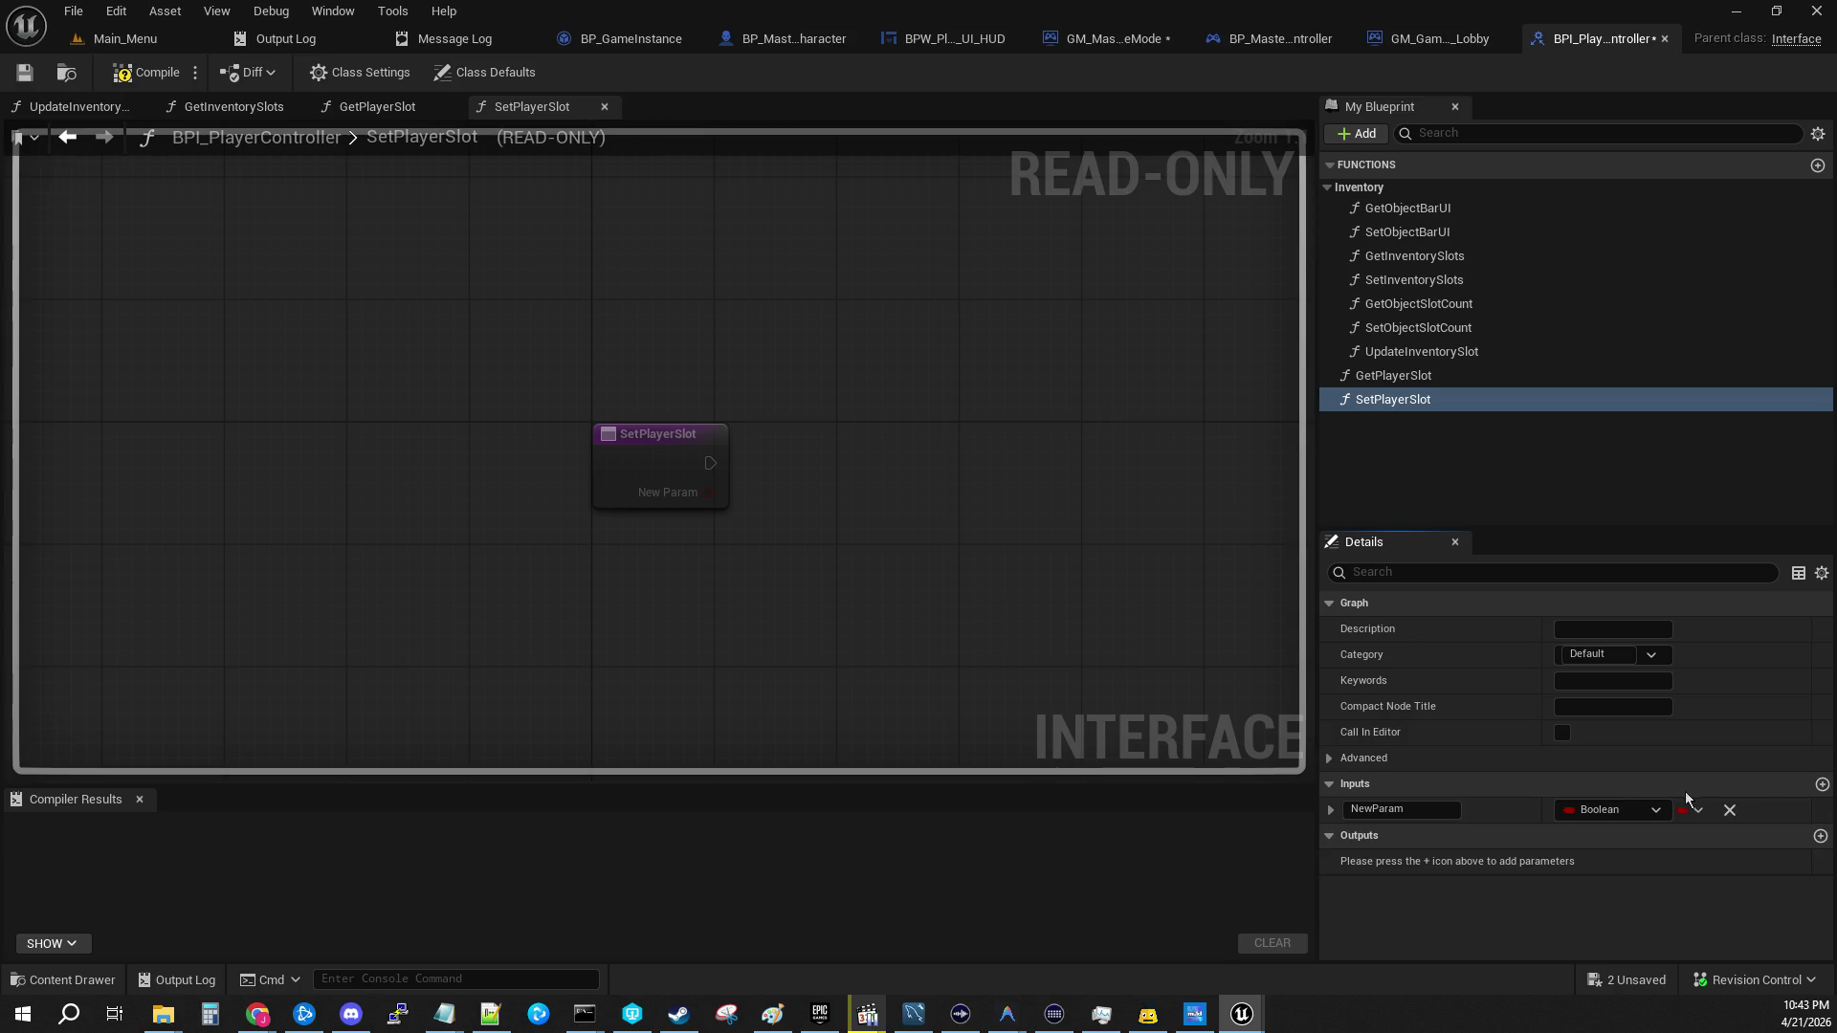
# Step: Set SetPlayerSlot's new input to the BPE Player Slots type and name it Player Slot
pyautogui.click(1640, 808)
pyautogui.write('player')
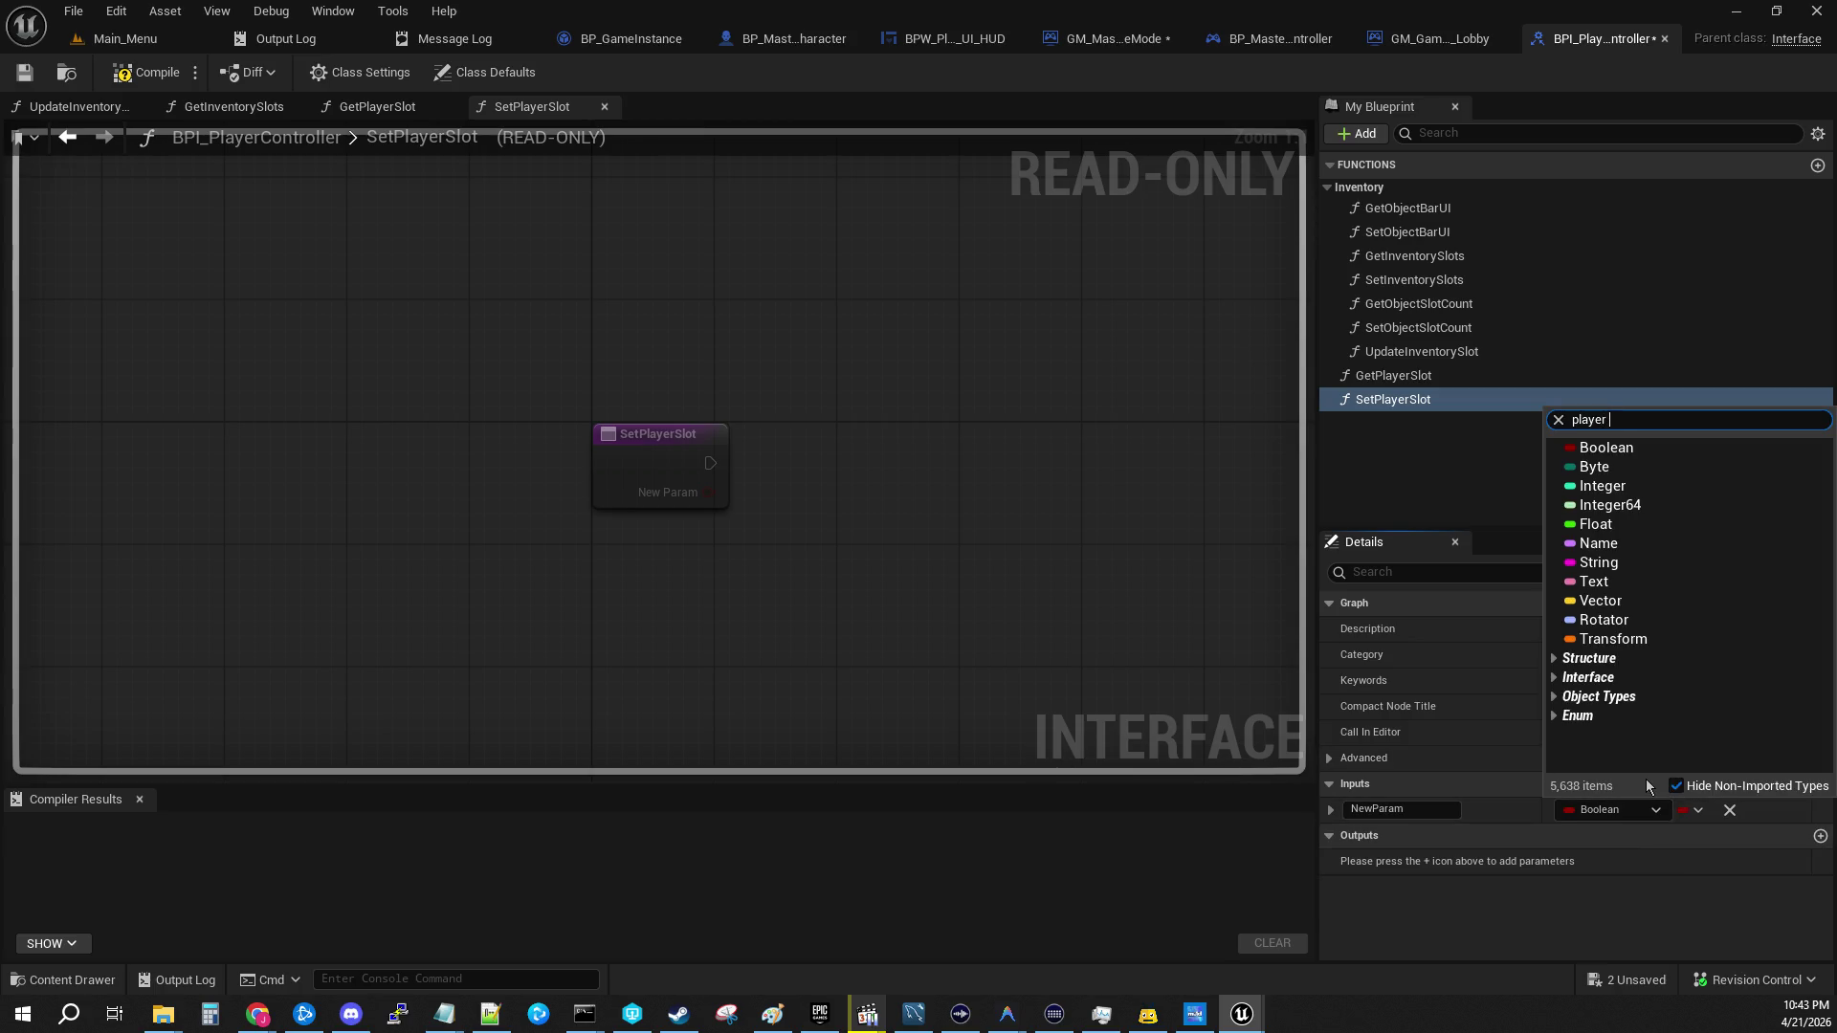
pyautogui.scroll(-8, 1699, 670)
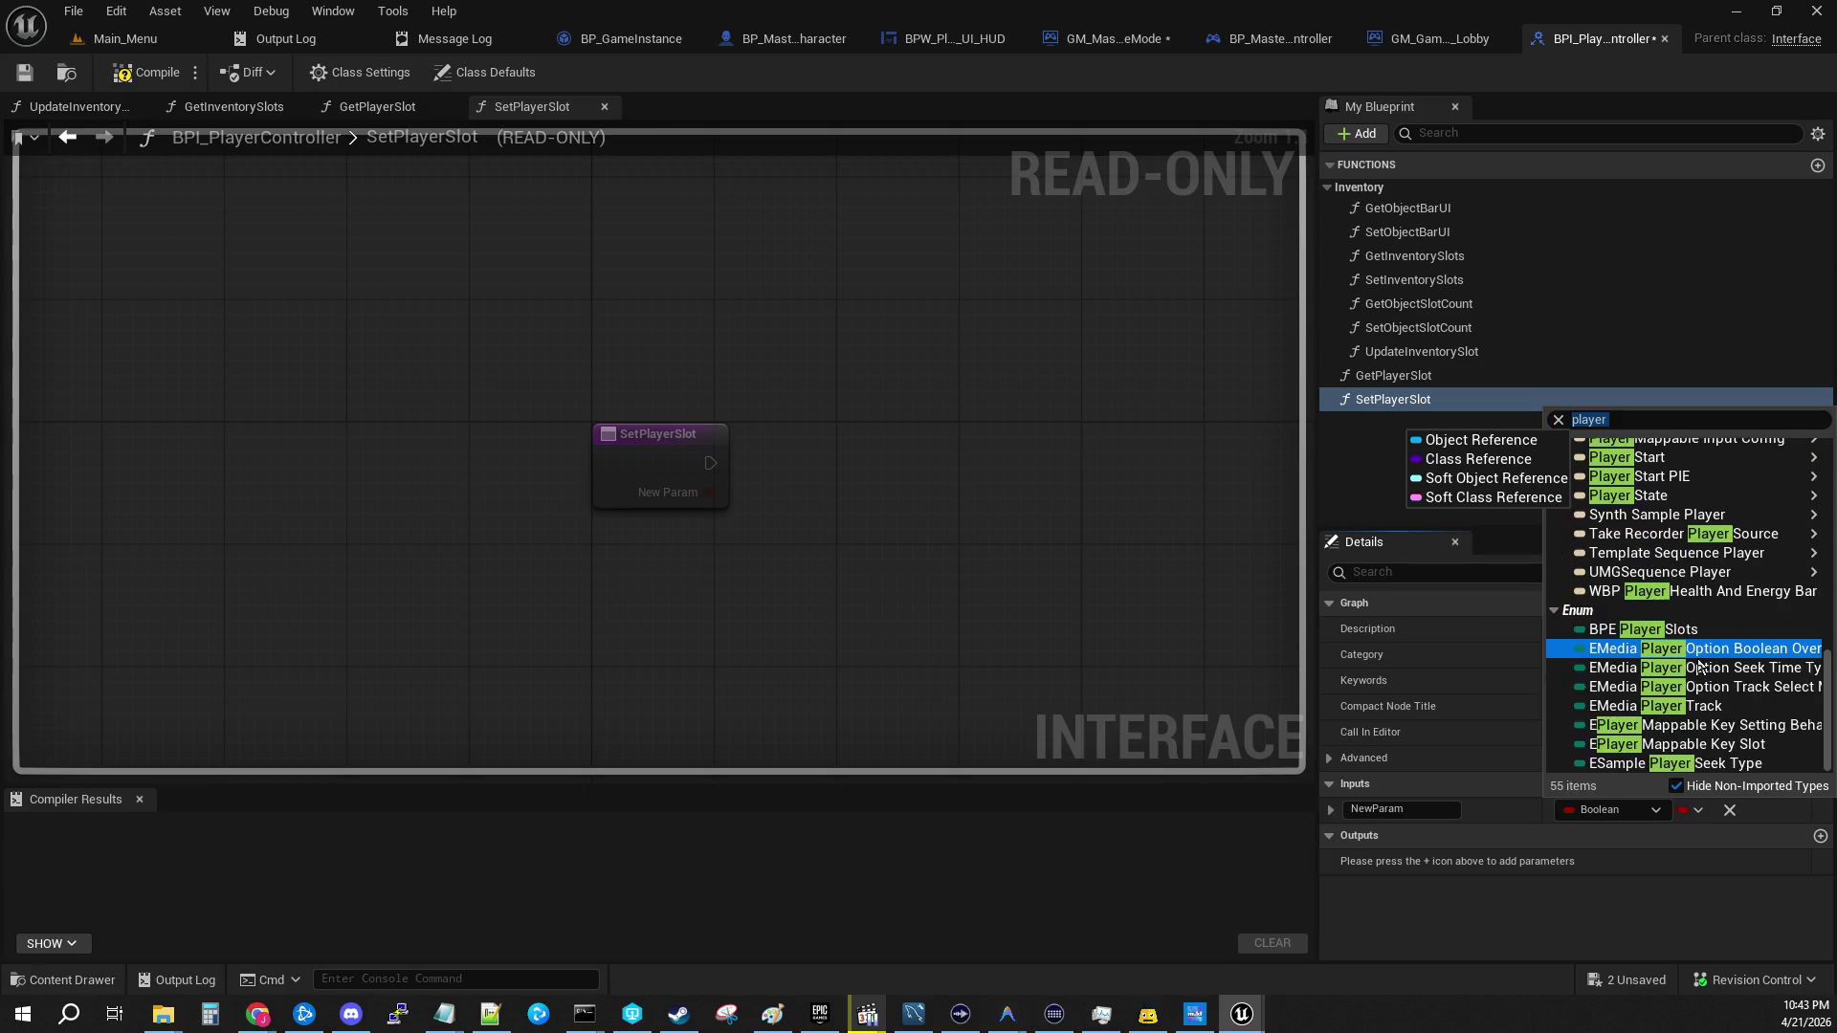
pyautogui.click(1680, 630)
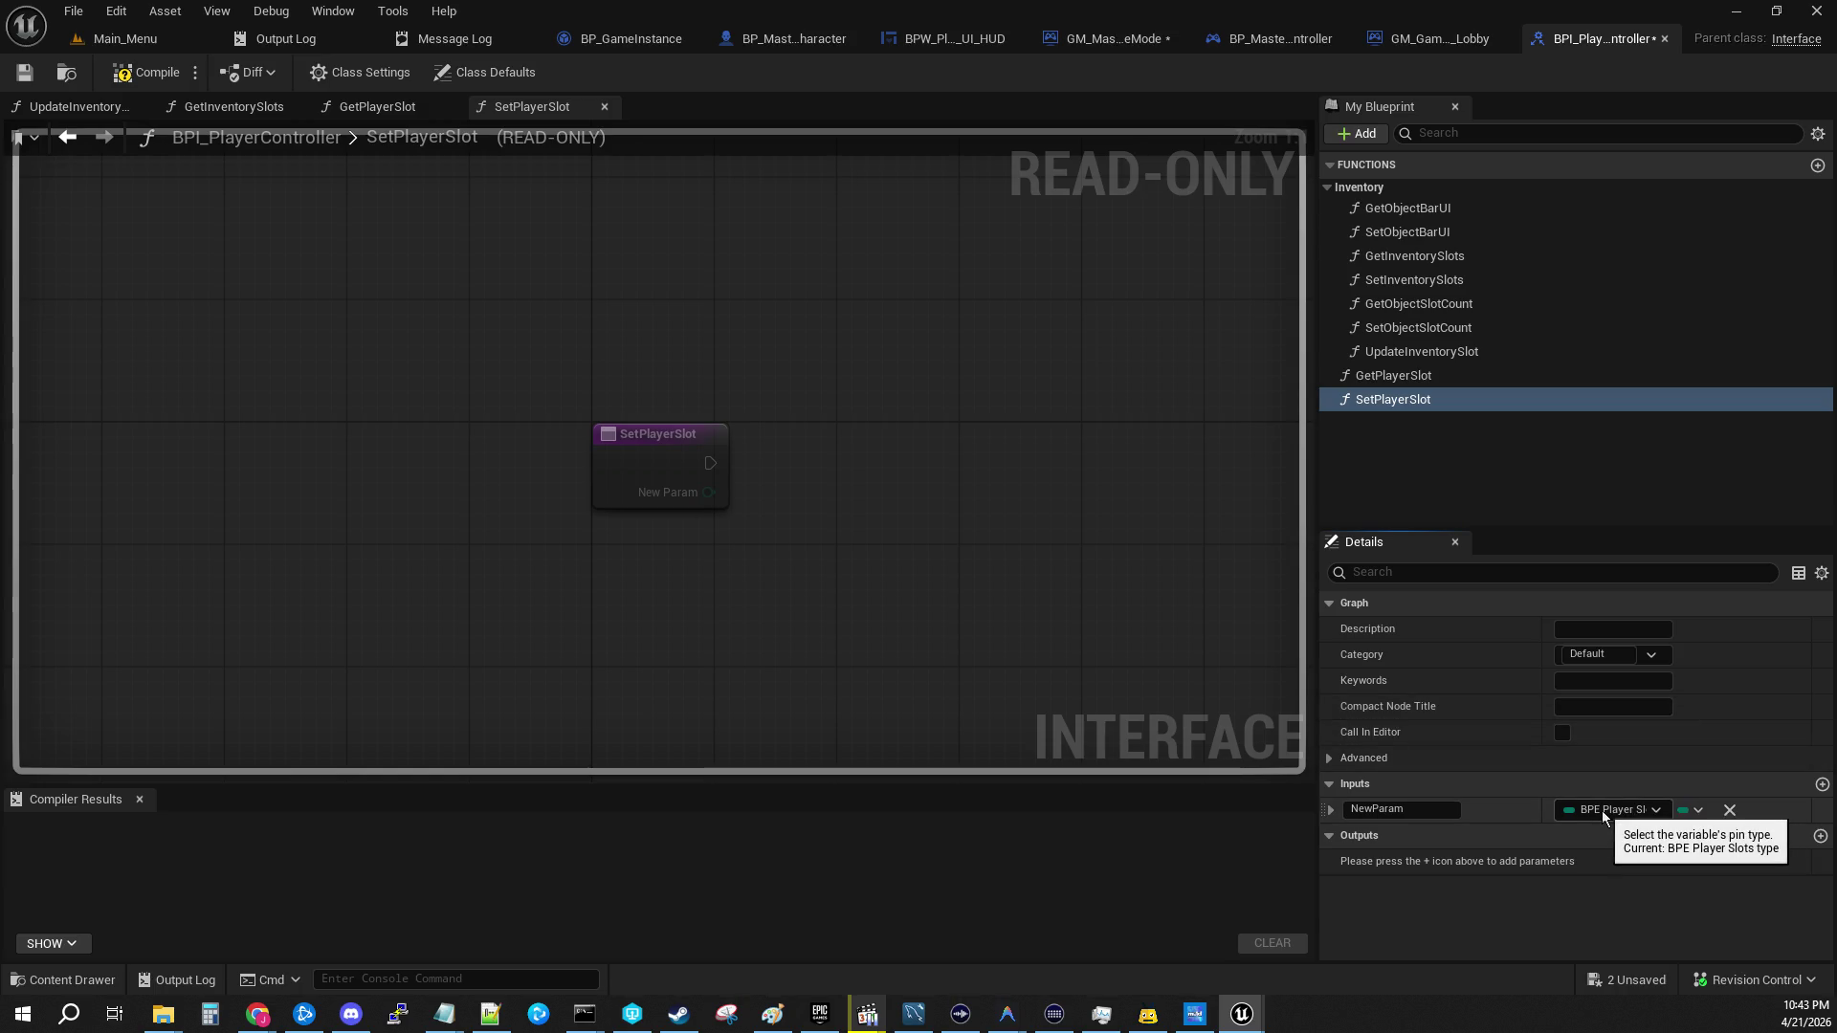
pyautogui.click(1397, 809)
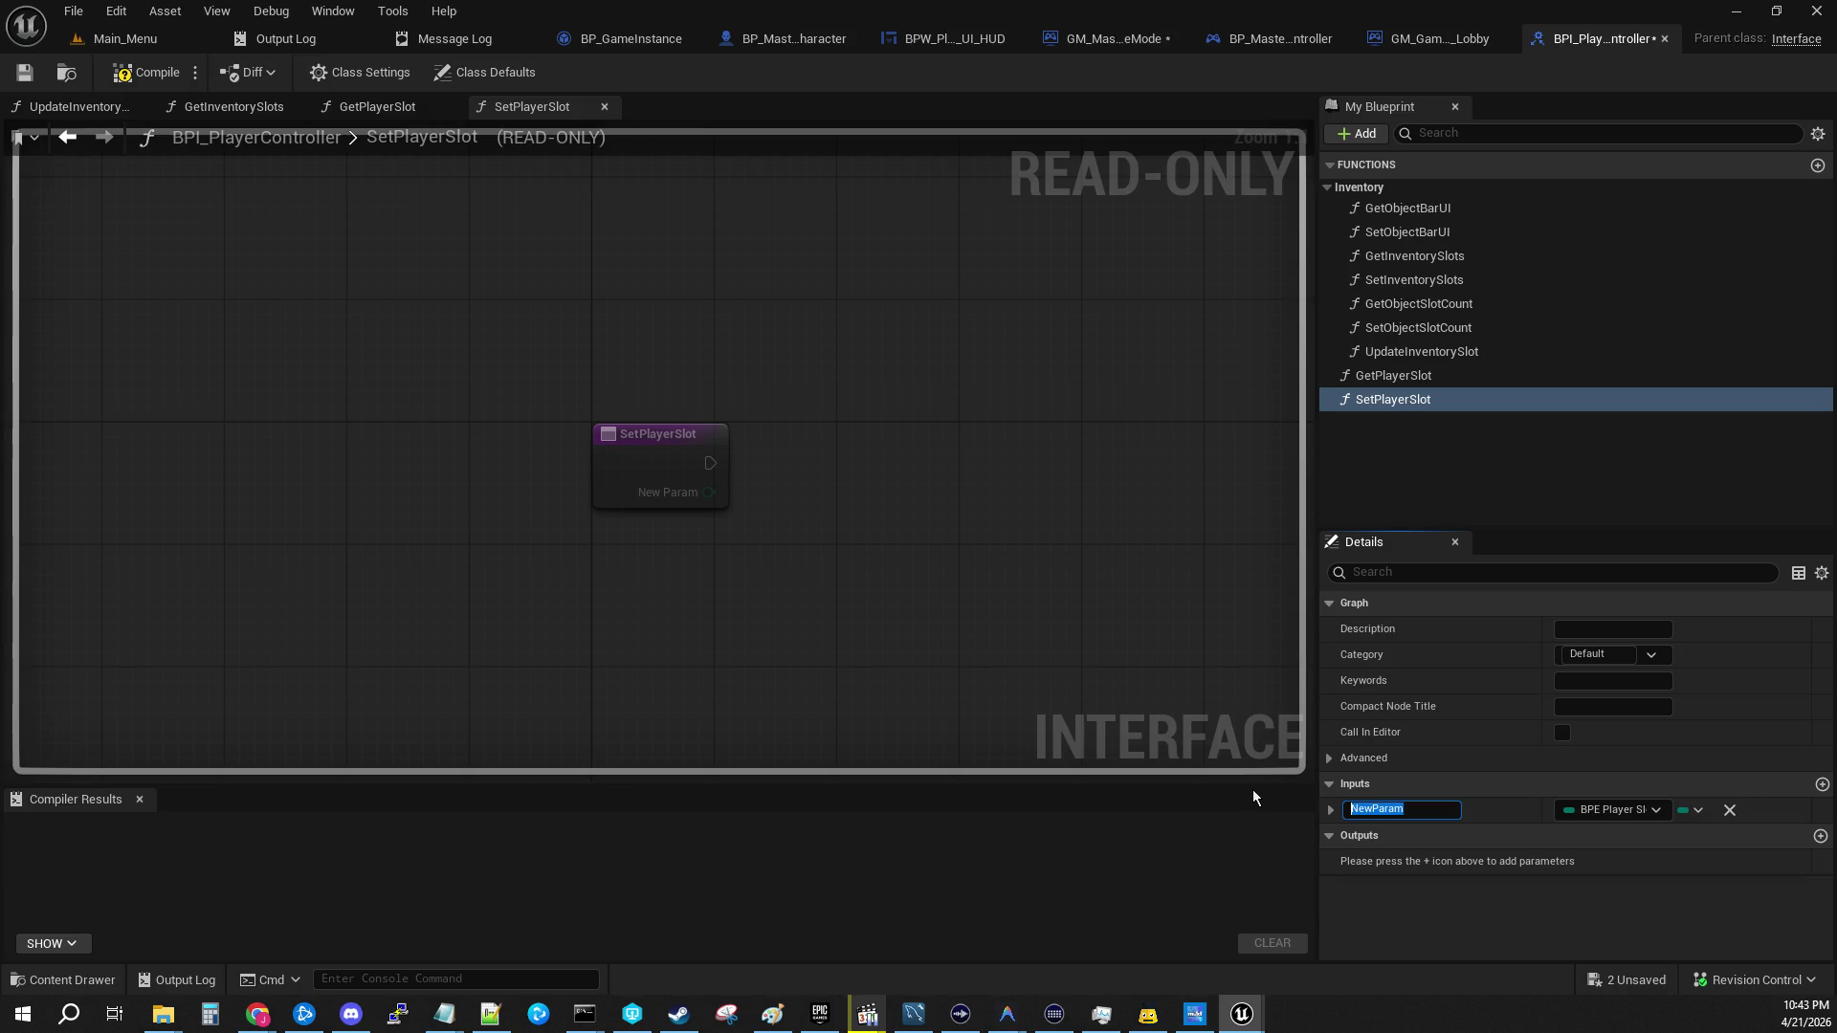
pyautogui.write('Player Slo')
pyautogui.write('t')
# Step: Add a Player Slot output to GetPlayerSlot, save the interface, and switch to BP_Master_PlayerController
pyautogui.click(1451, 381)
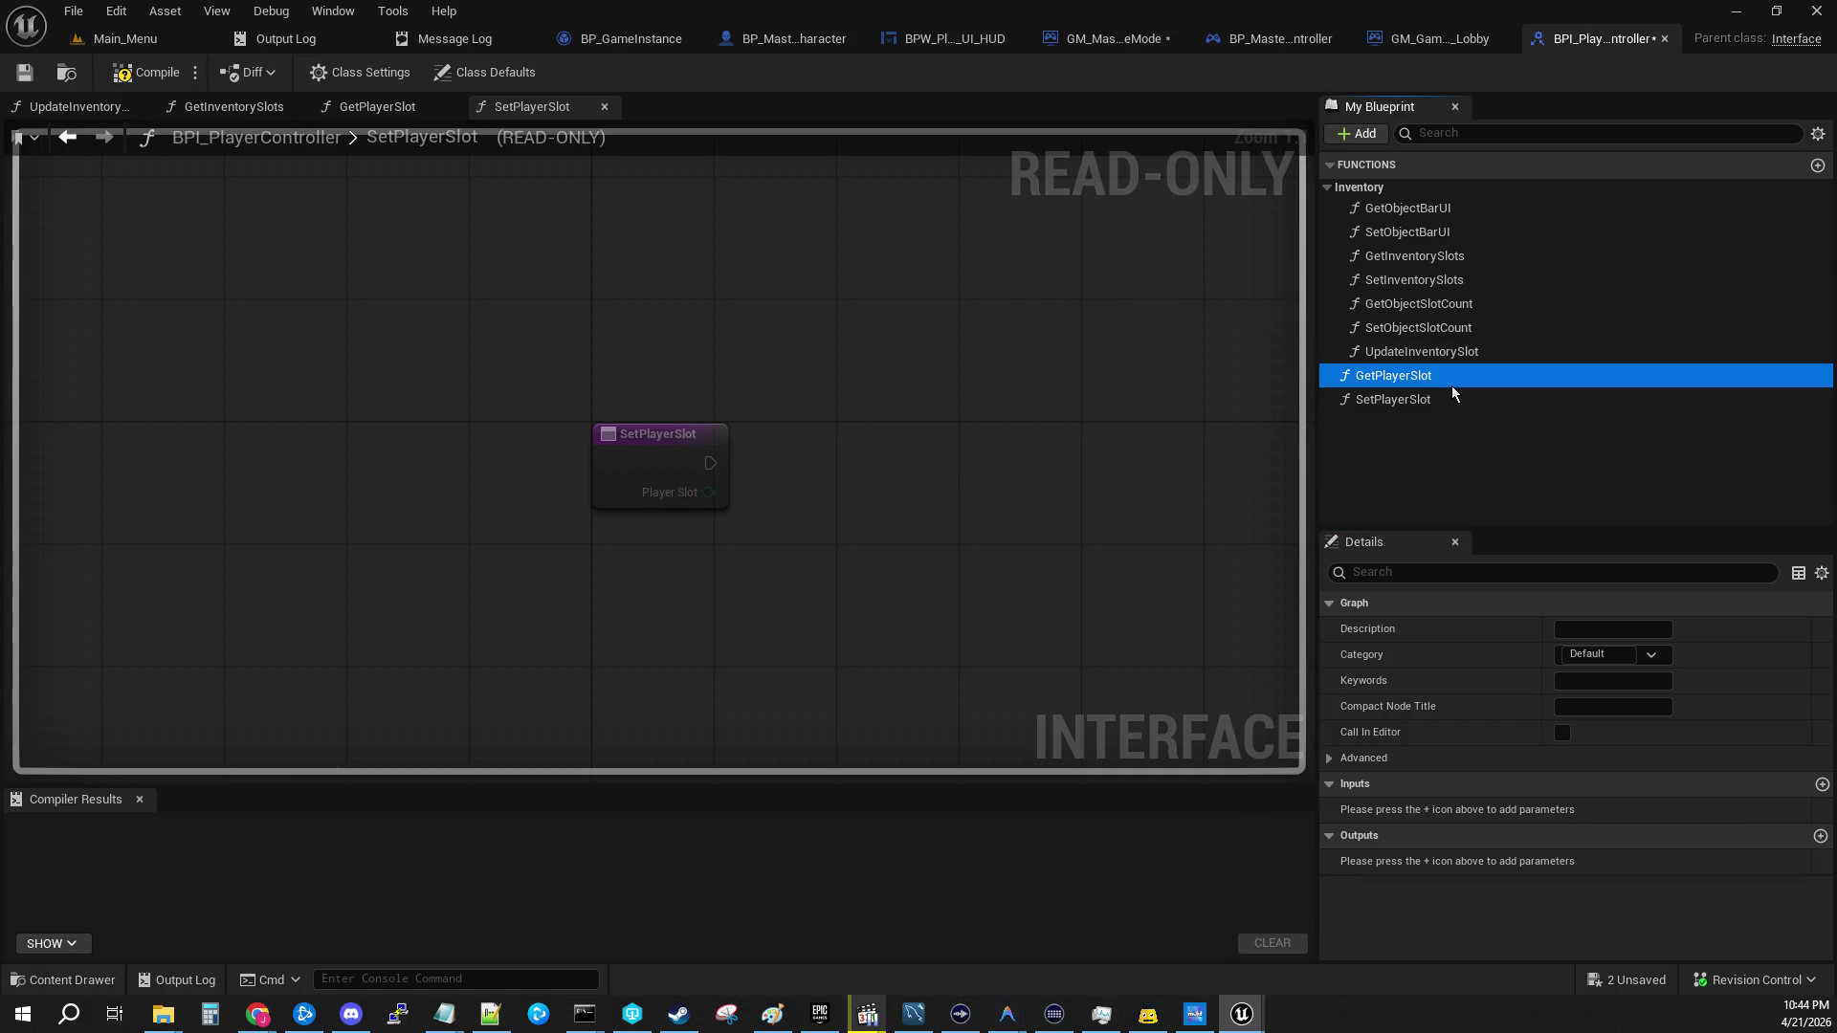
pyautogui.click(1820, 838)
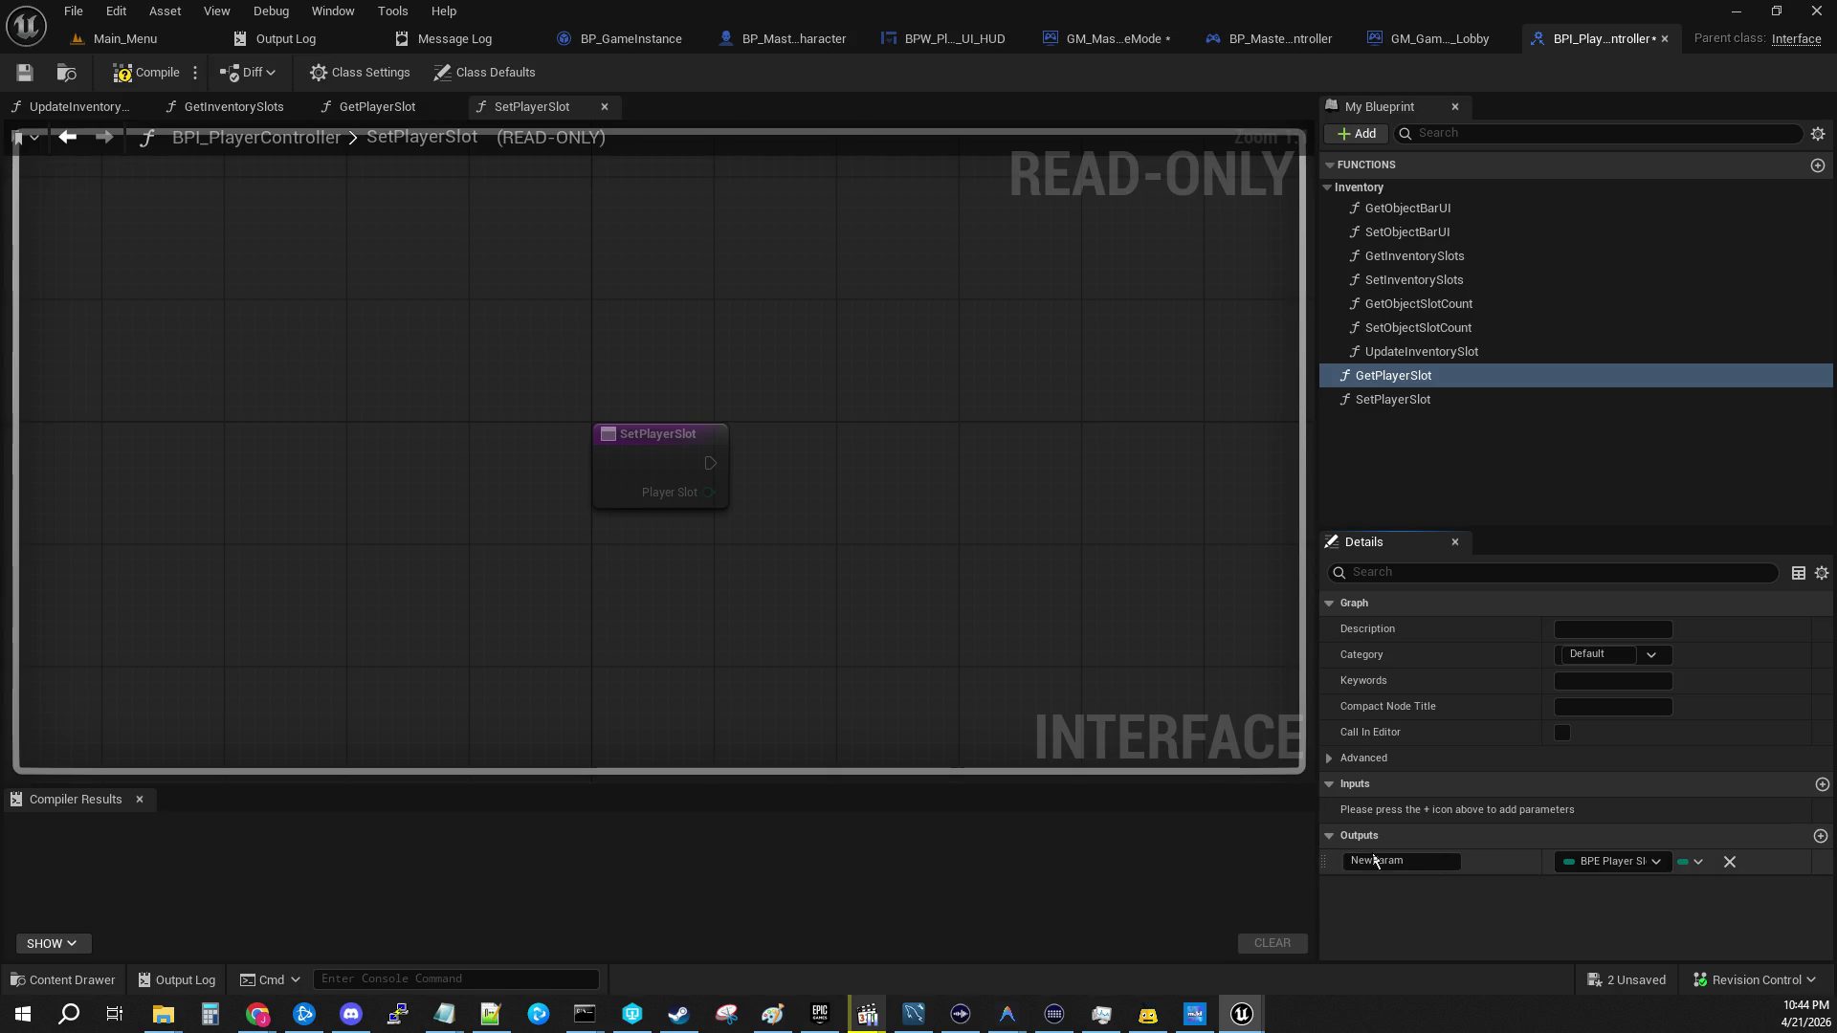
pyautogui.hotkey('ctrl', 'a')
pyautogui.write('Player Slot')
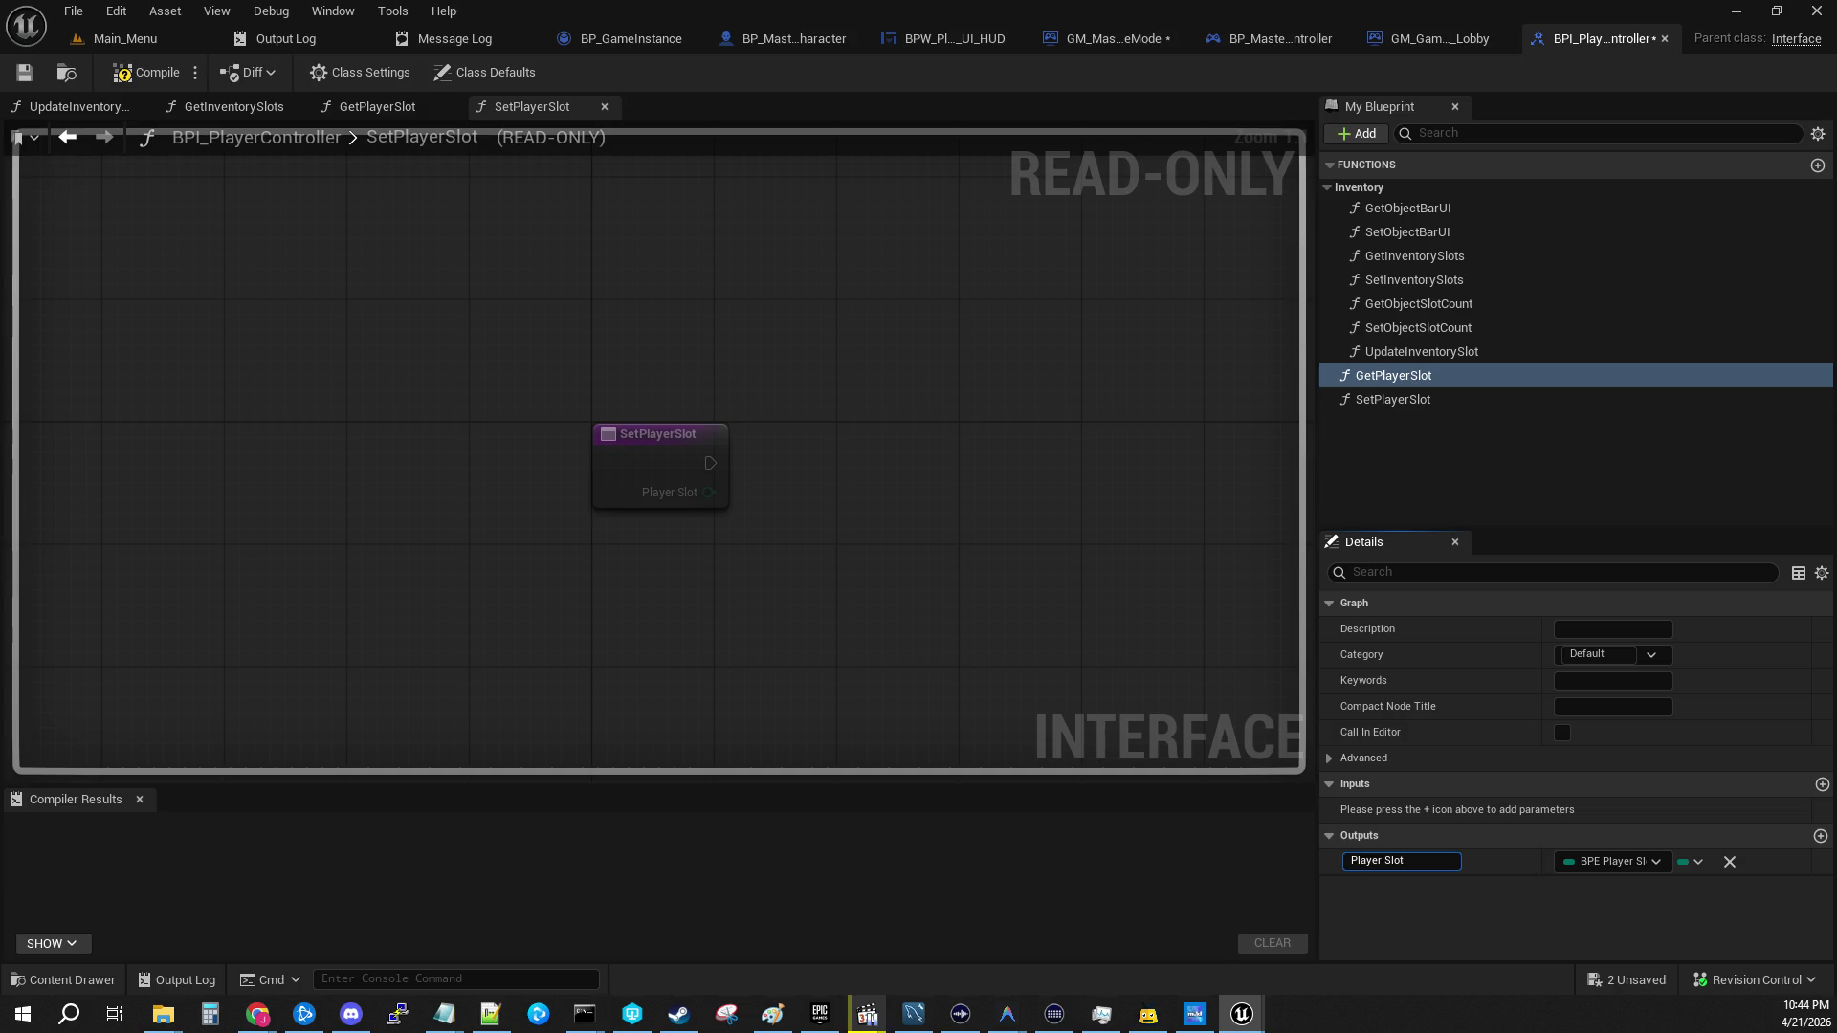
pyautogui.click(1515, 921)
pyautogui.hotkey('ctrl', 's')
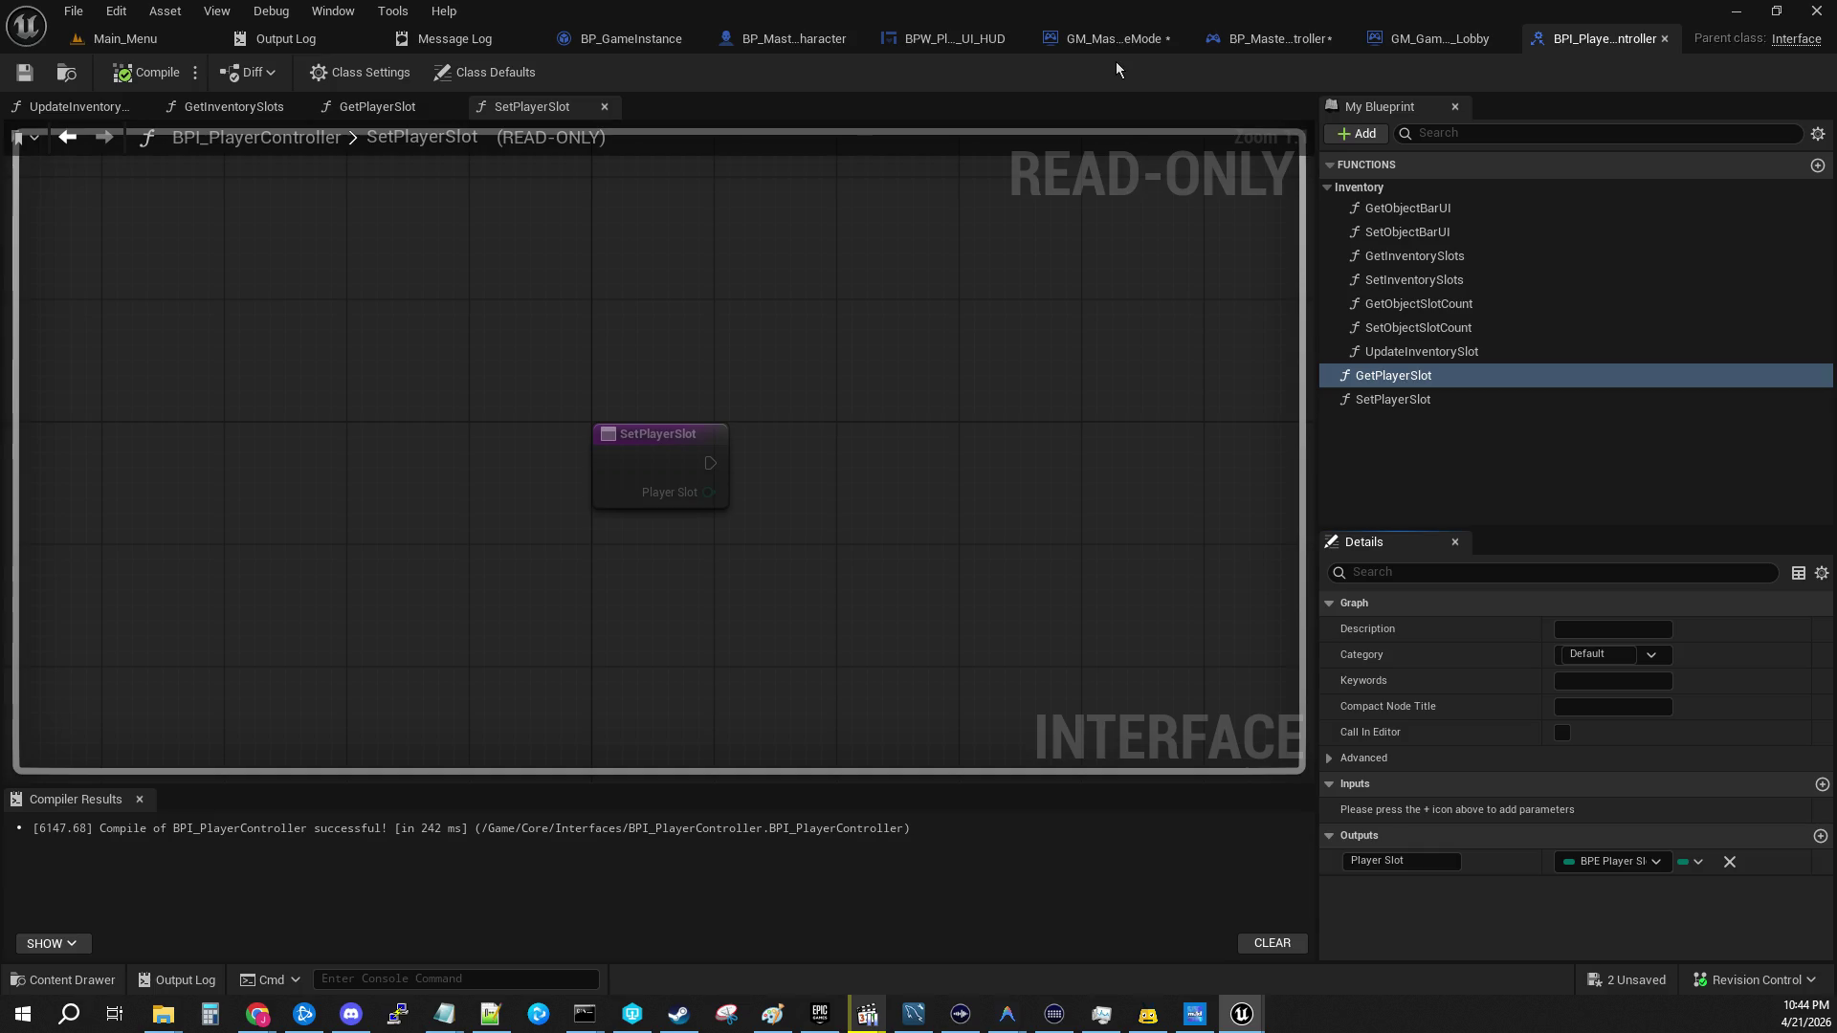
pyautogui.click(1301, 38)
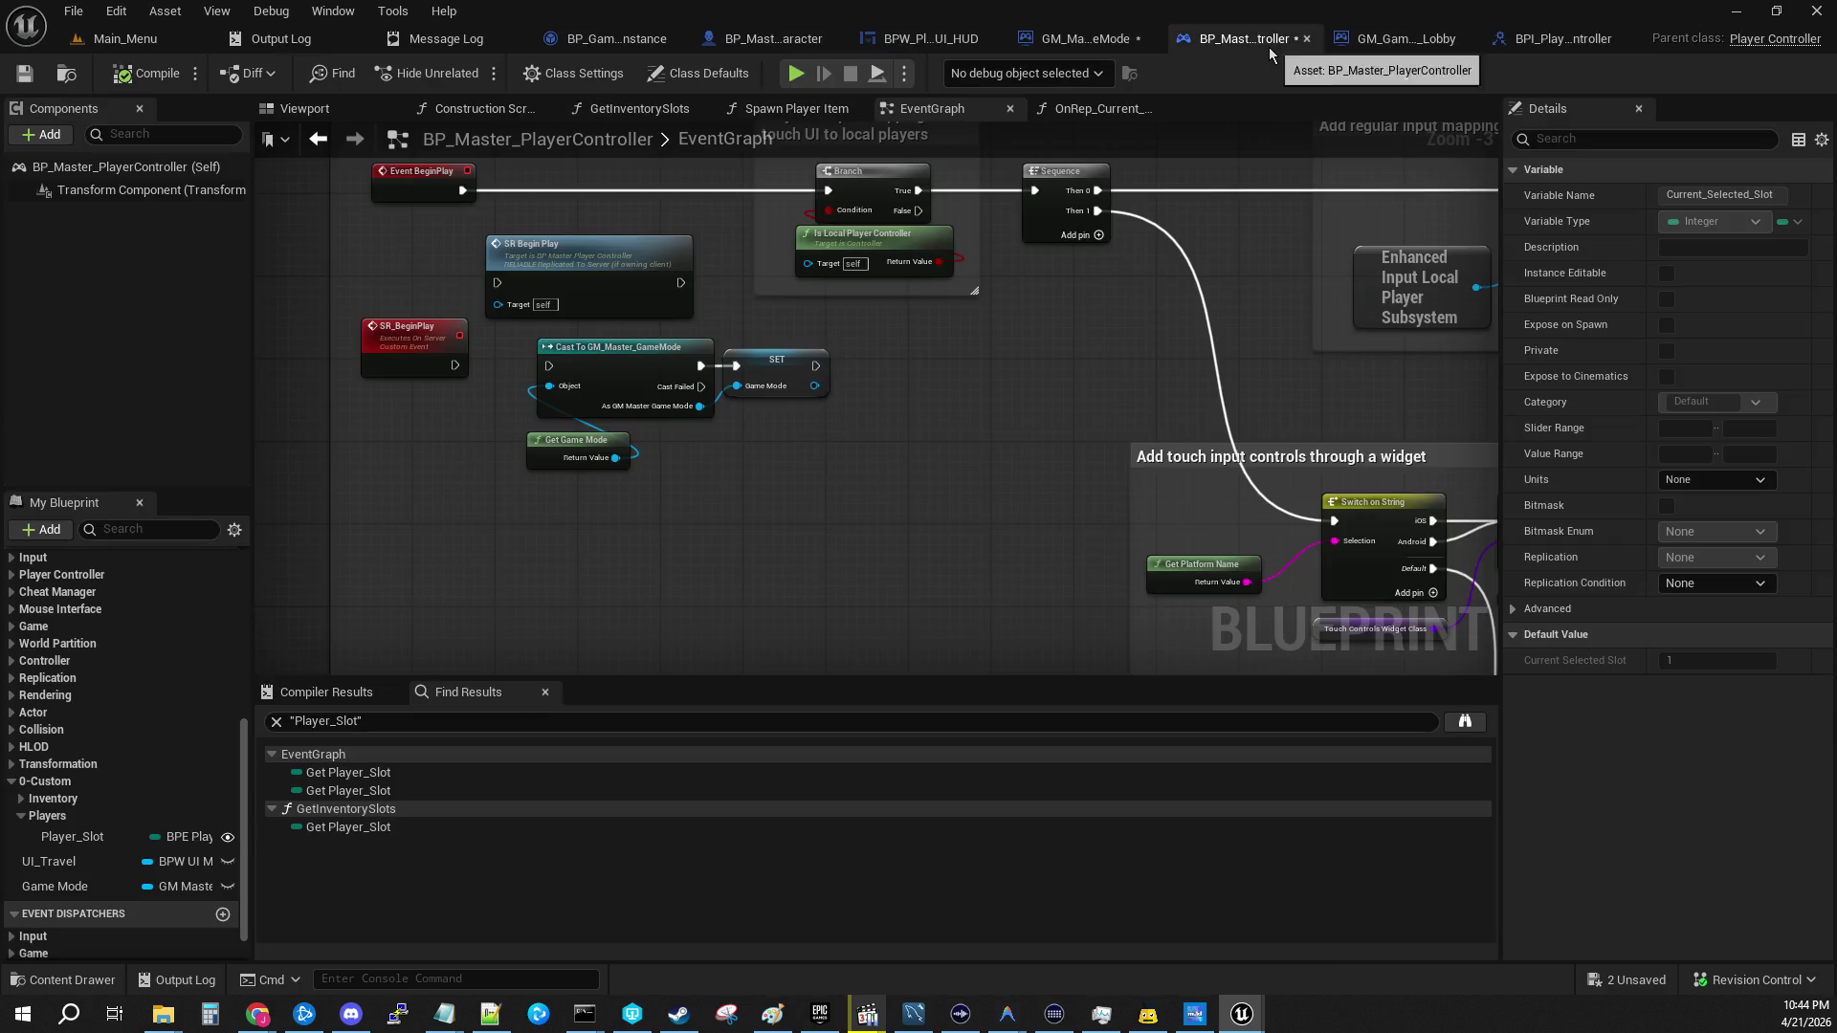
# Step: Check BP_Master_PlayerController's Class Settings for the implemented BPI Player Controller interface
pyautogui.click(574, 74)
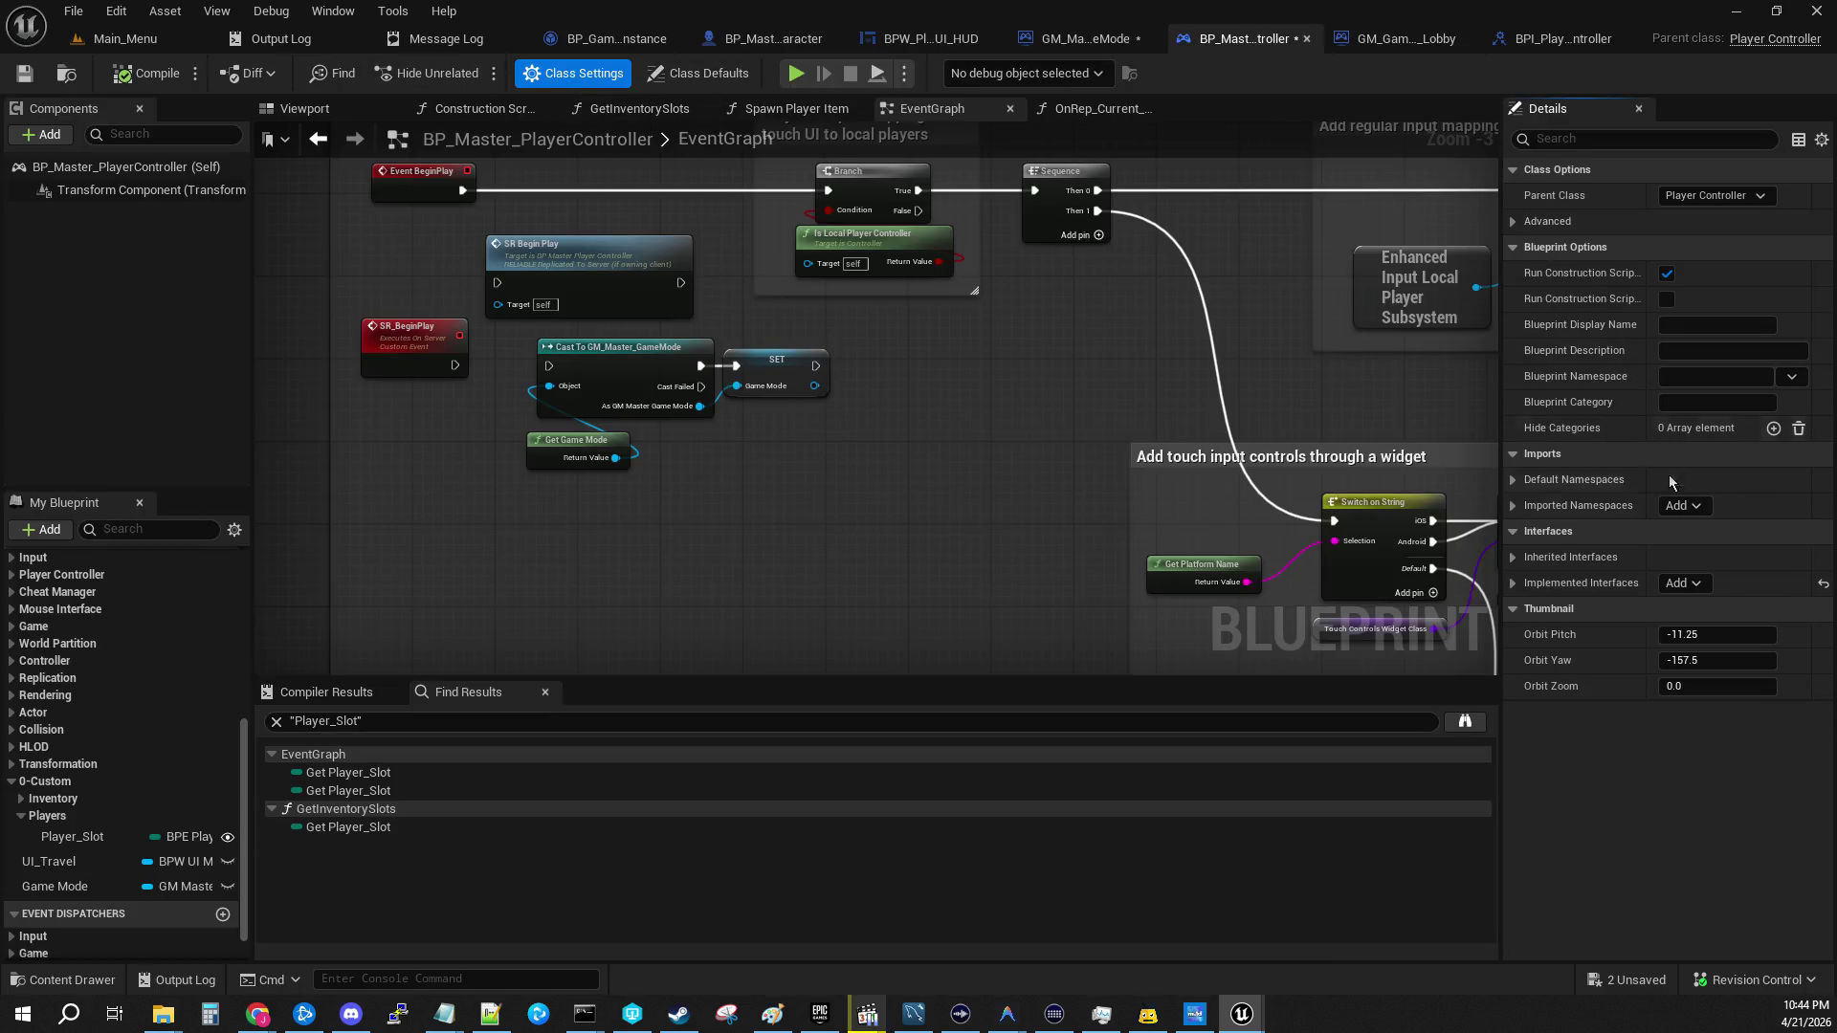
pyautogui.click(1515, 557)
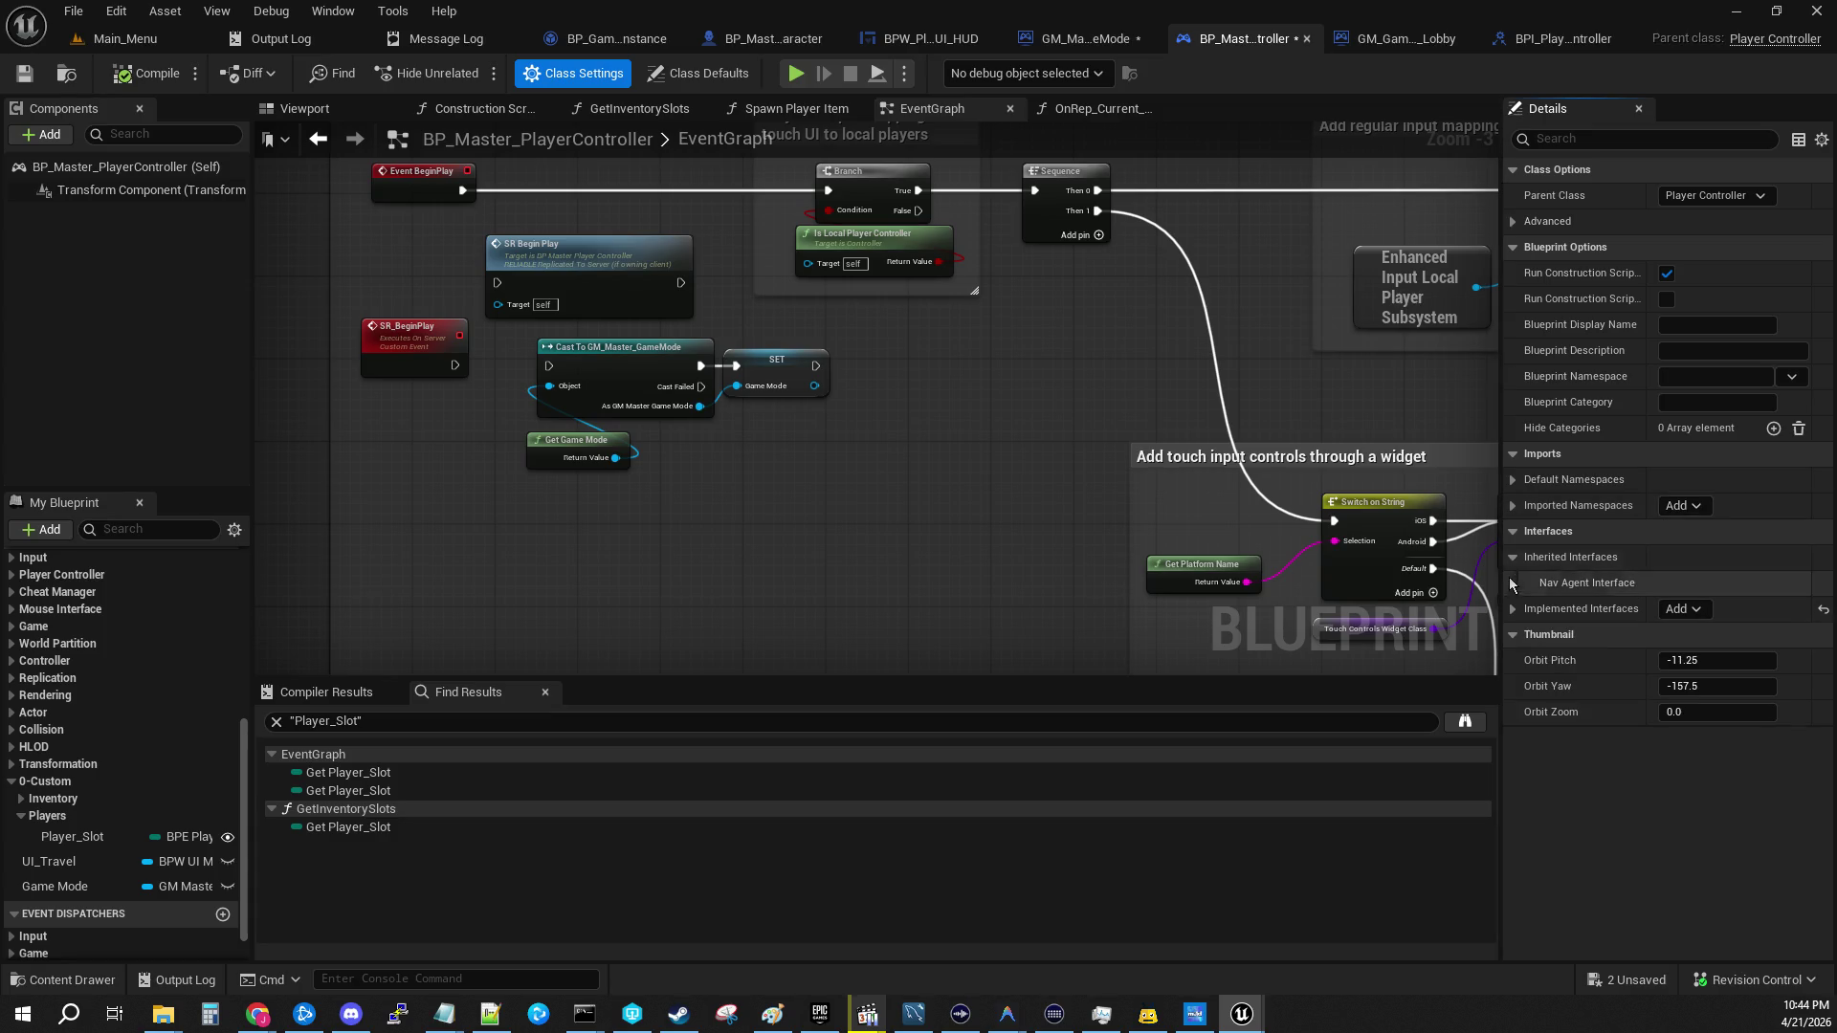
pyautogui.click(1513, 609)
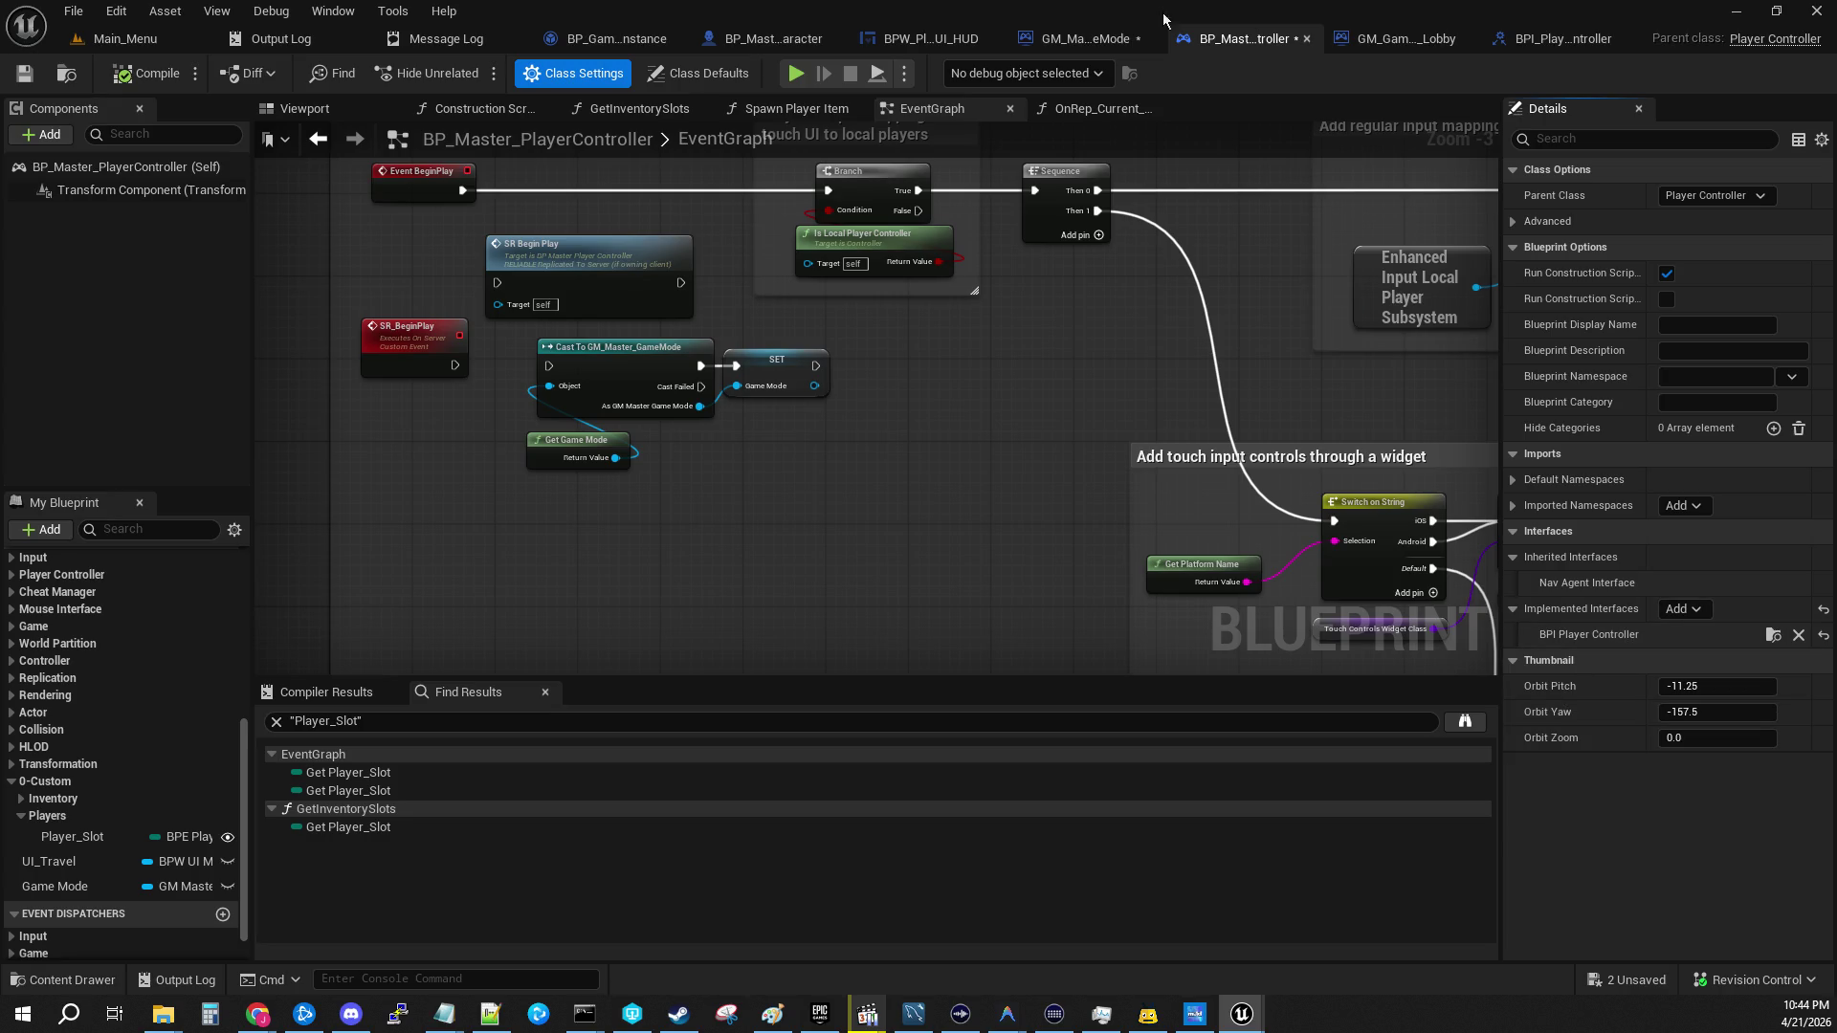
pyautogui.click(1393, 38)
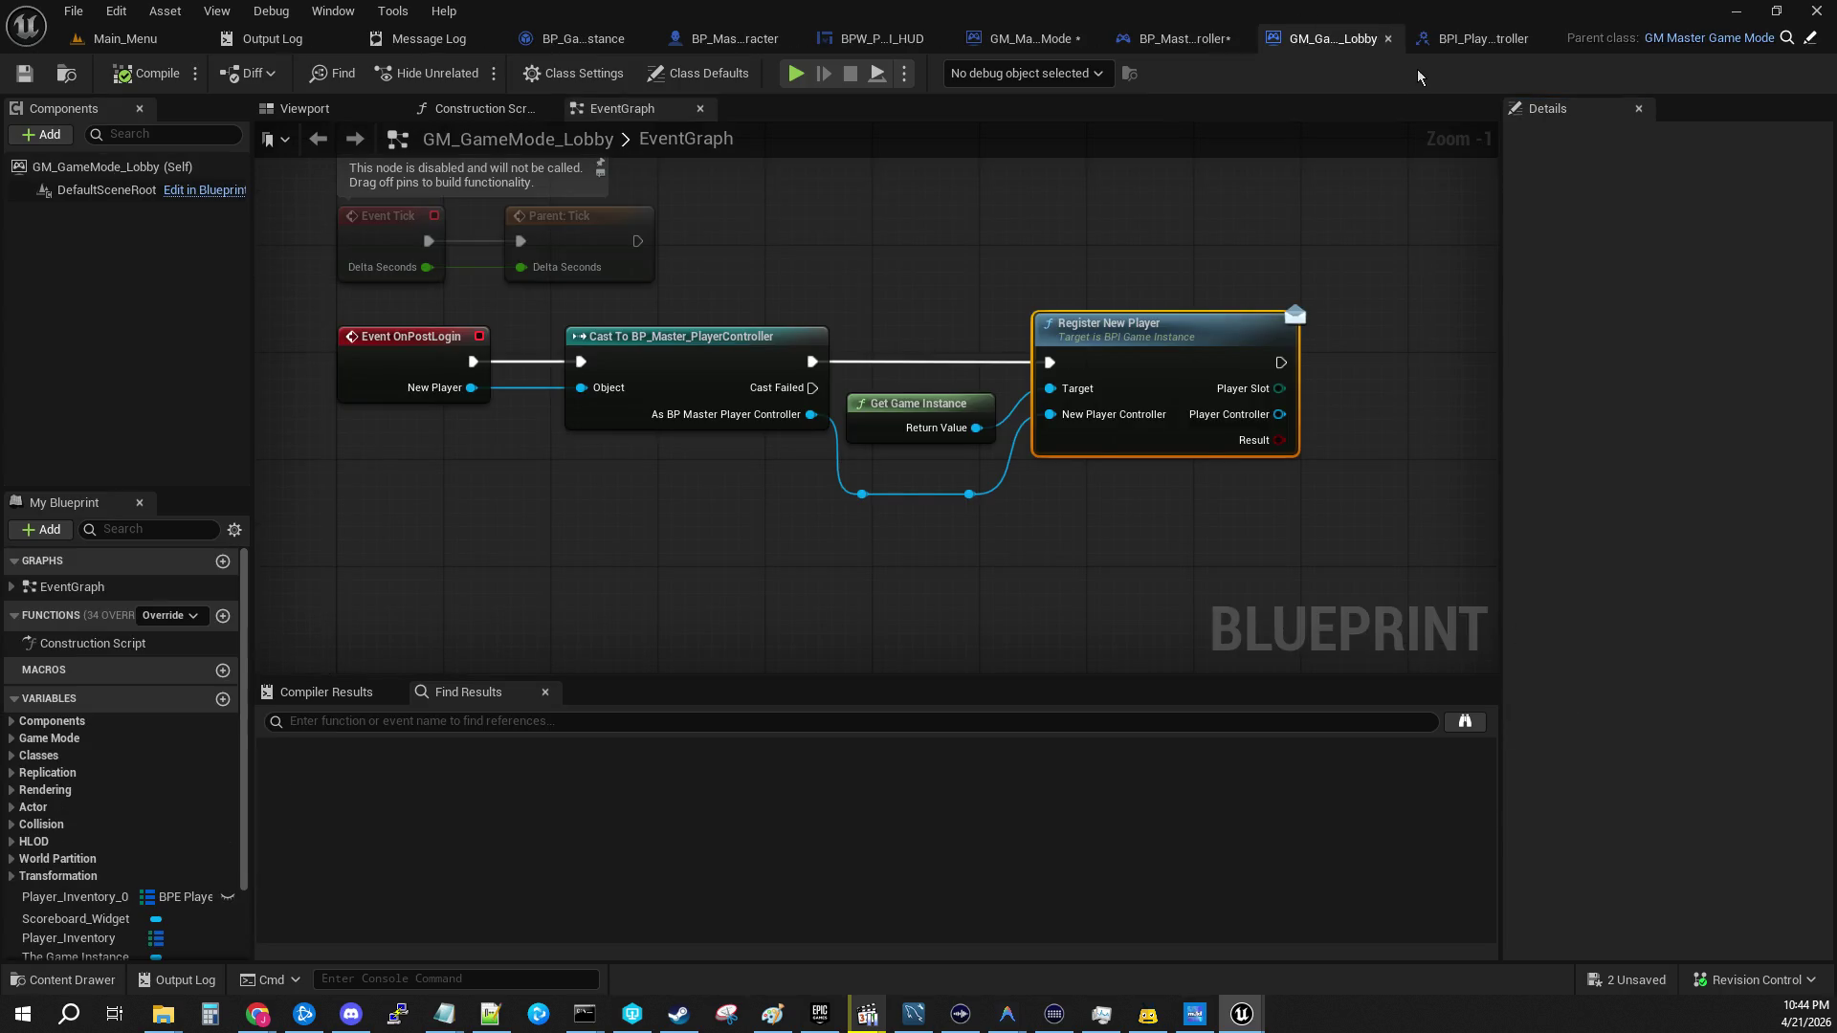
# Step: In GM_Master_GameMode, add a Get Player Slot node wired to Old PC
pyautogui.click(1185, 44)
pyautogui.click(1081, 46)
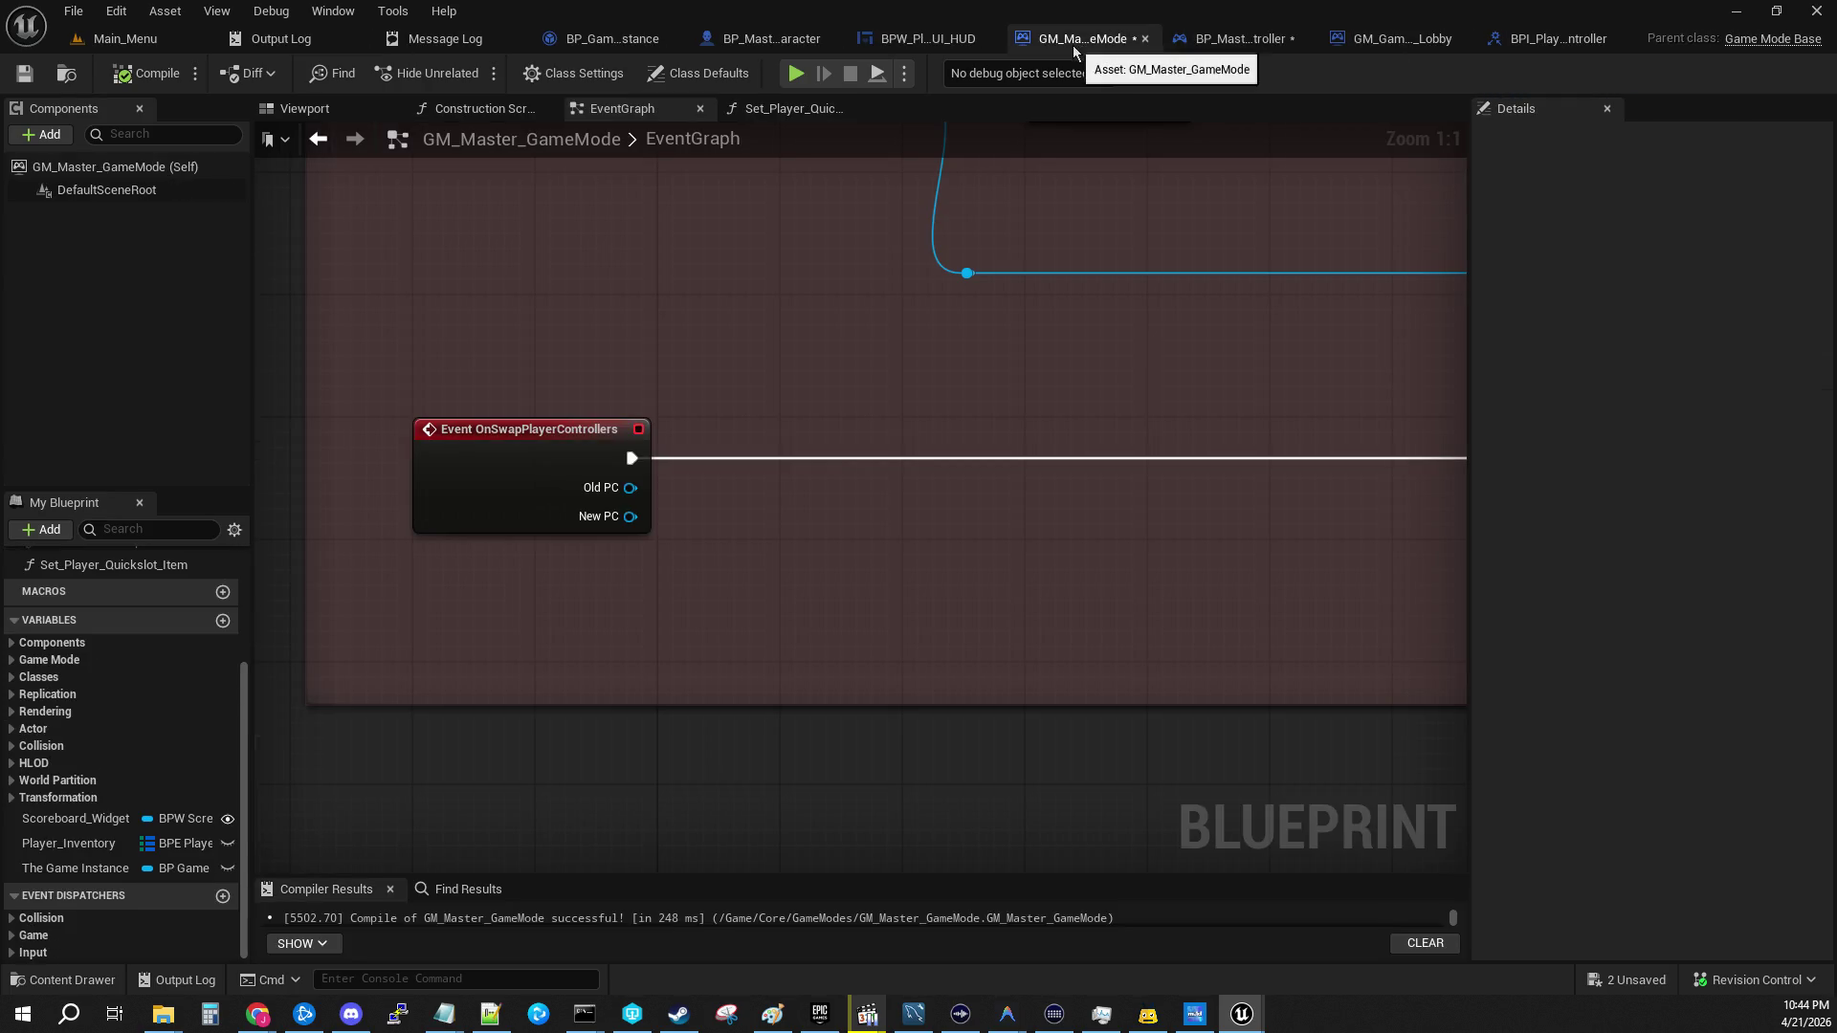
pyautogui.moveTo(630, 488); pyautogui.dragTo(772, 514)
pyautogui.write('get okater')
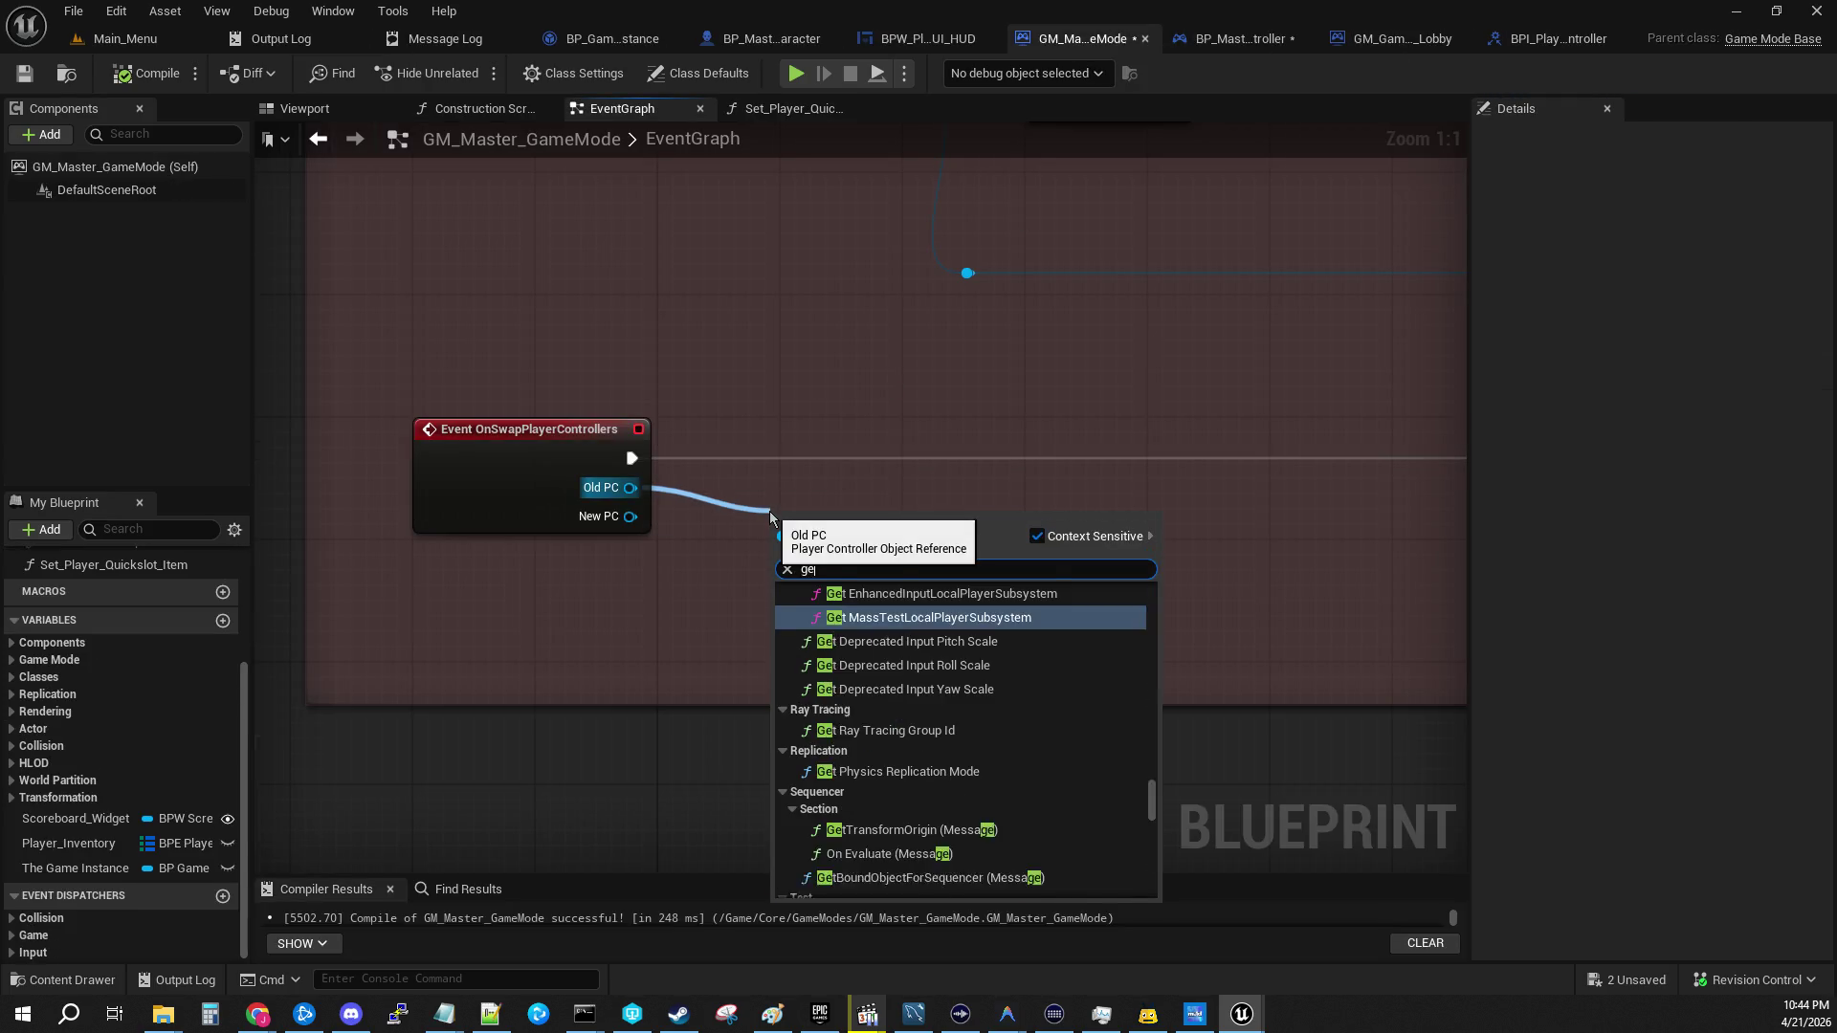
pyautogui.press('BackSpace')
pyautogui.press('BackSpace')
pyautogui.press('BackSpace')
pyautogui.write('pl')
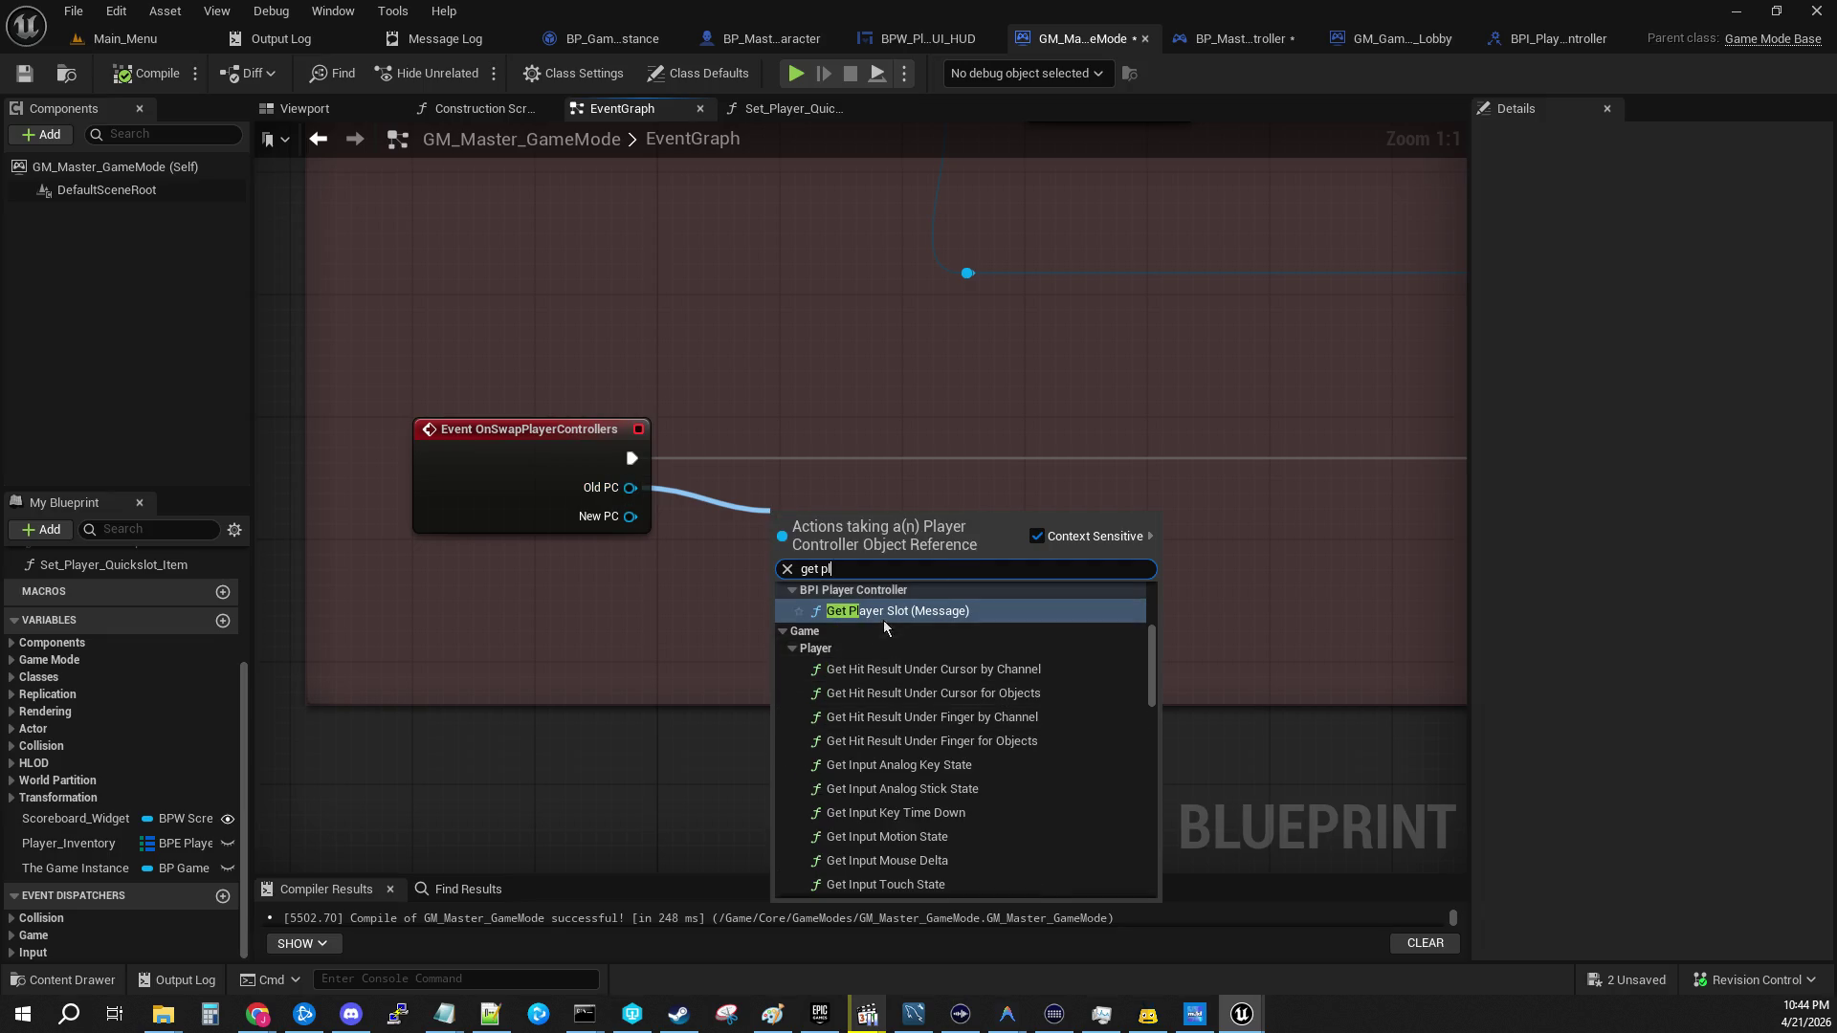
pyautogui.click(882, 614)
pyautogui.moveTo(849, 533); pyautogui.dragTo(926, 499)
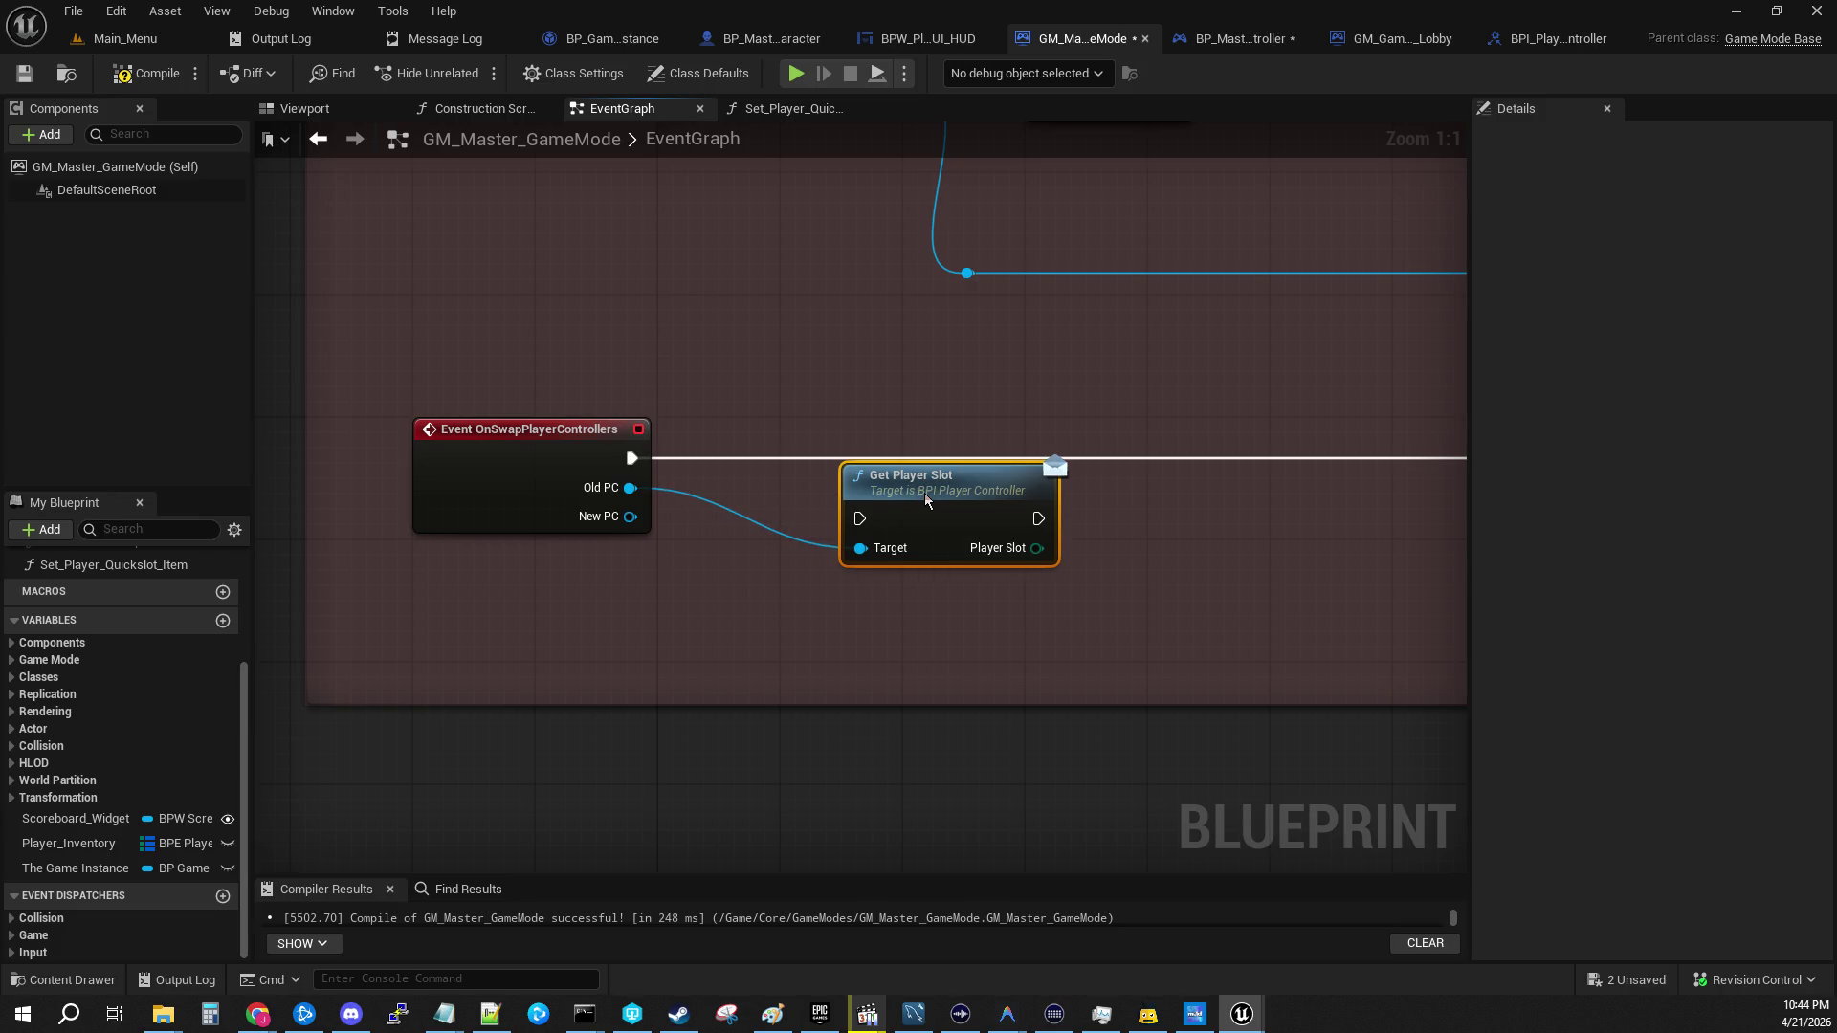
# Step: Add Set Player Slot on New PC, fed by Old PC's slot, executing after Get Player Slot
pyautogui.moveTo(630, 516); pyautogui.dragTo(828, 647)
pyautogui.write('set pl')
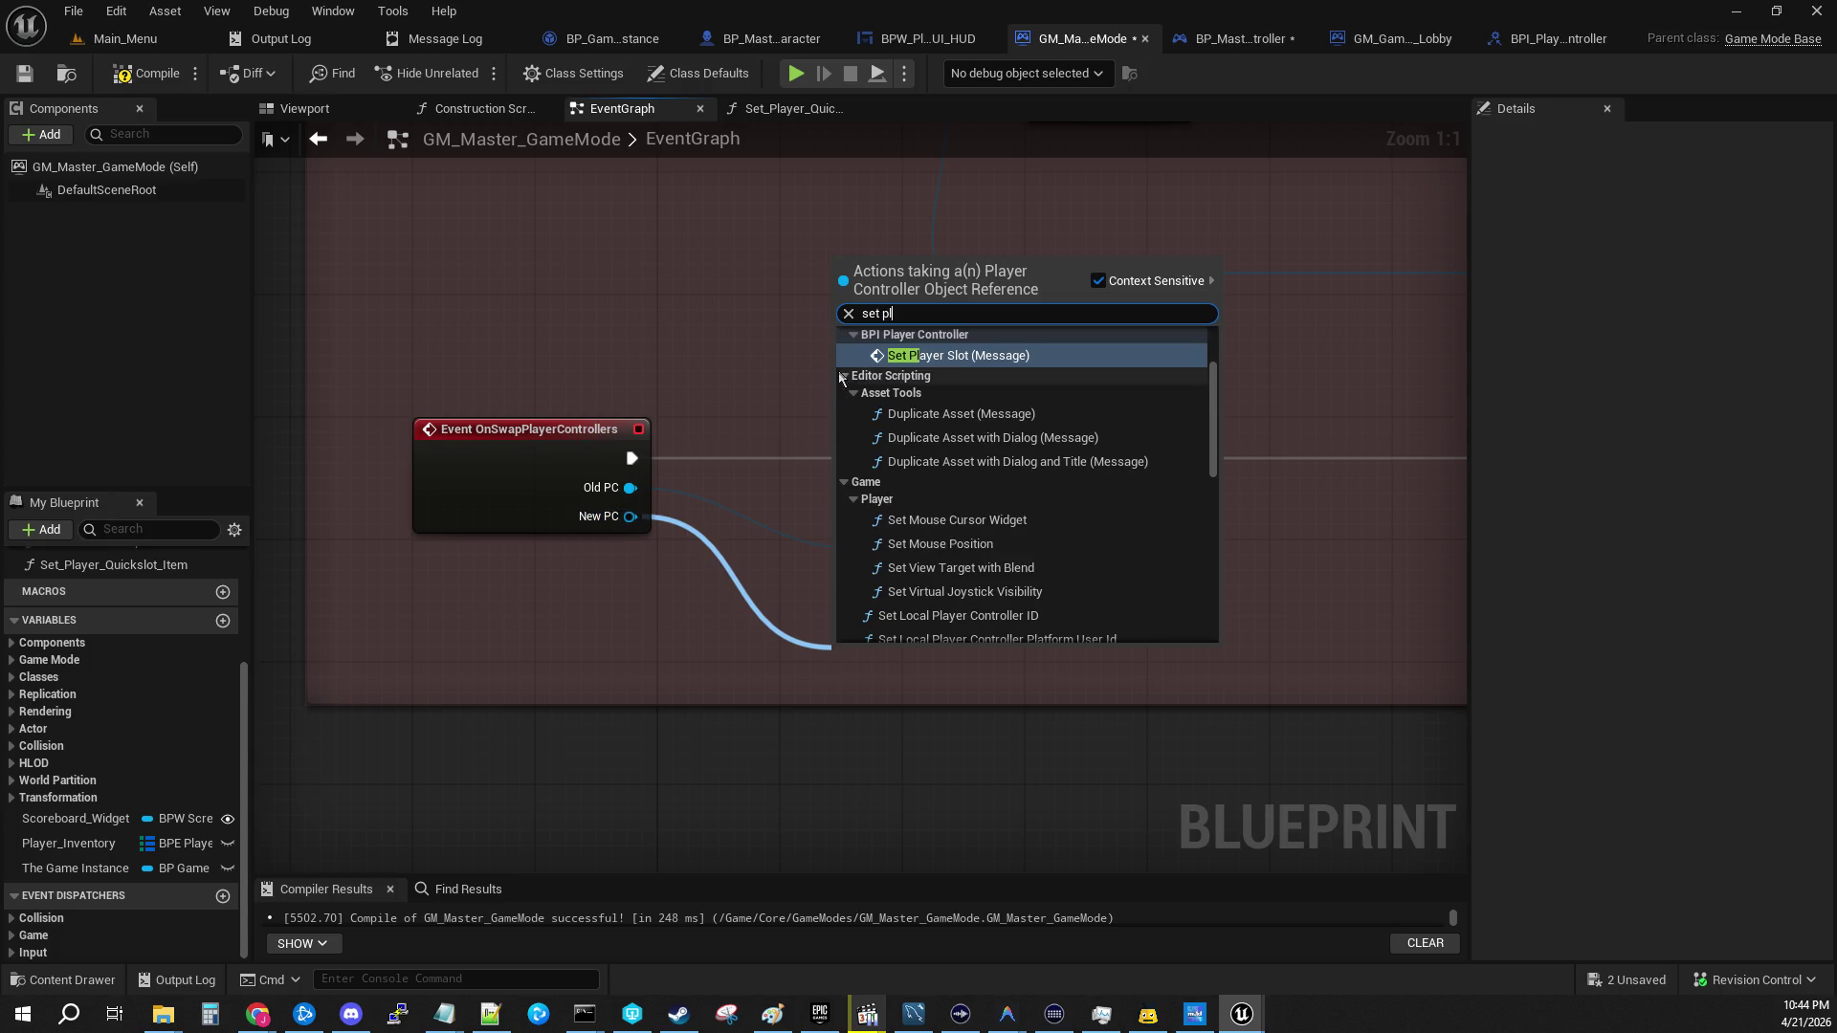
pyautogui.press('Return')
pyautogui.moveTo(699, 476)
pyautogui.mouseDown()
pyautogui.moveTo(859, 519)
pyautogui.moveTo(831, 457)
pyautogui.mouseUp()
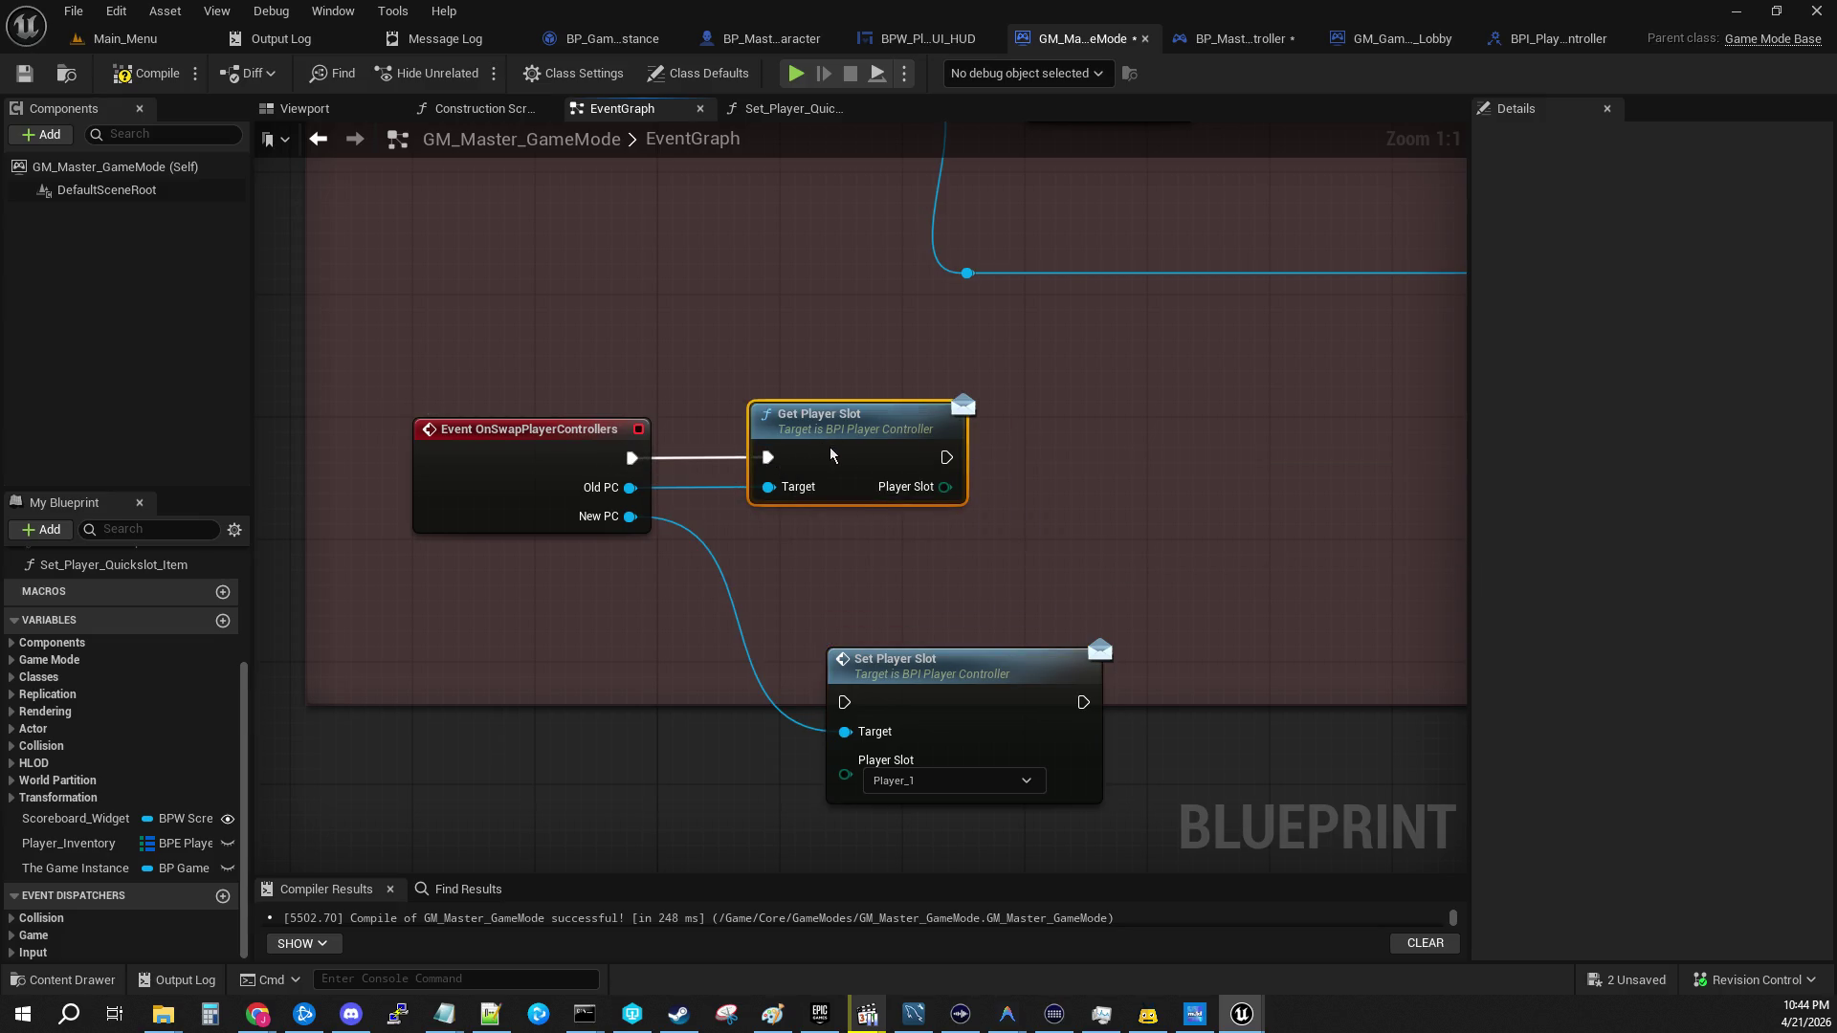
pyautogui.moveTo(941, 670); pyautogui.dragTo(1171, 425)
pyautogui.moveTo(945, 460); pyautogui.dragTo(1074, 457)
pyautogui.moveTo(945, 487); pyautogui.dragTo(1078, 541)
# Step: Place Print String after Set Player Slot, wire its execution, and compile the blueprint
pyautogui.moveTo(1168, 640); pyautogui.dragTo(463, 628)
pyautogui.moveTo(1029, 427); pyautogui.dragTo(523, 431)
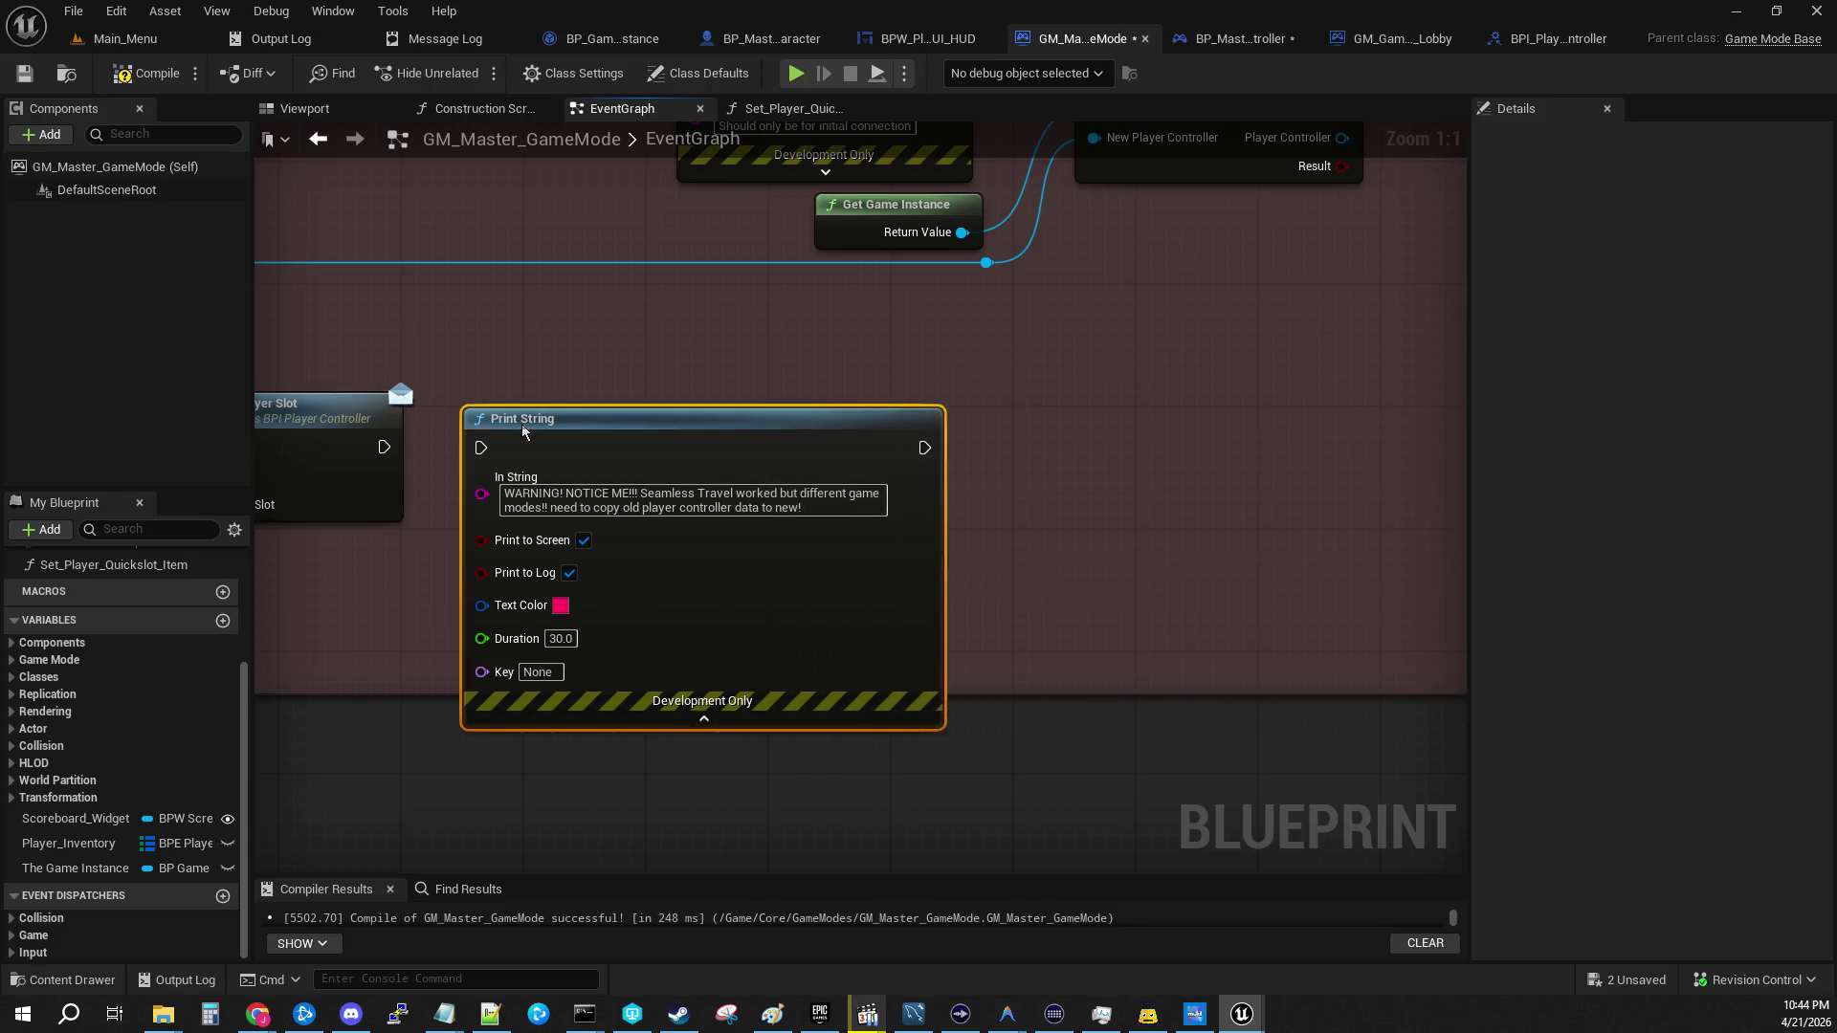
pyautogui.moveTo(384, 447); pyautogui.dragTo(491, 457)
pyautogui.click(125, 77)
# Step: Close the BPI_PlayerController interface and implement the SetPlayerSlot event in BP_Master_PlayerController
pyautogui.click(1583, 42)
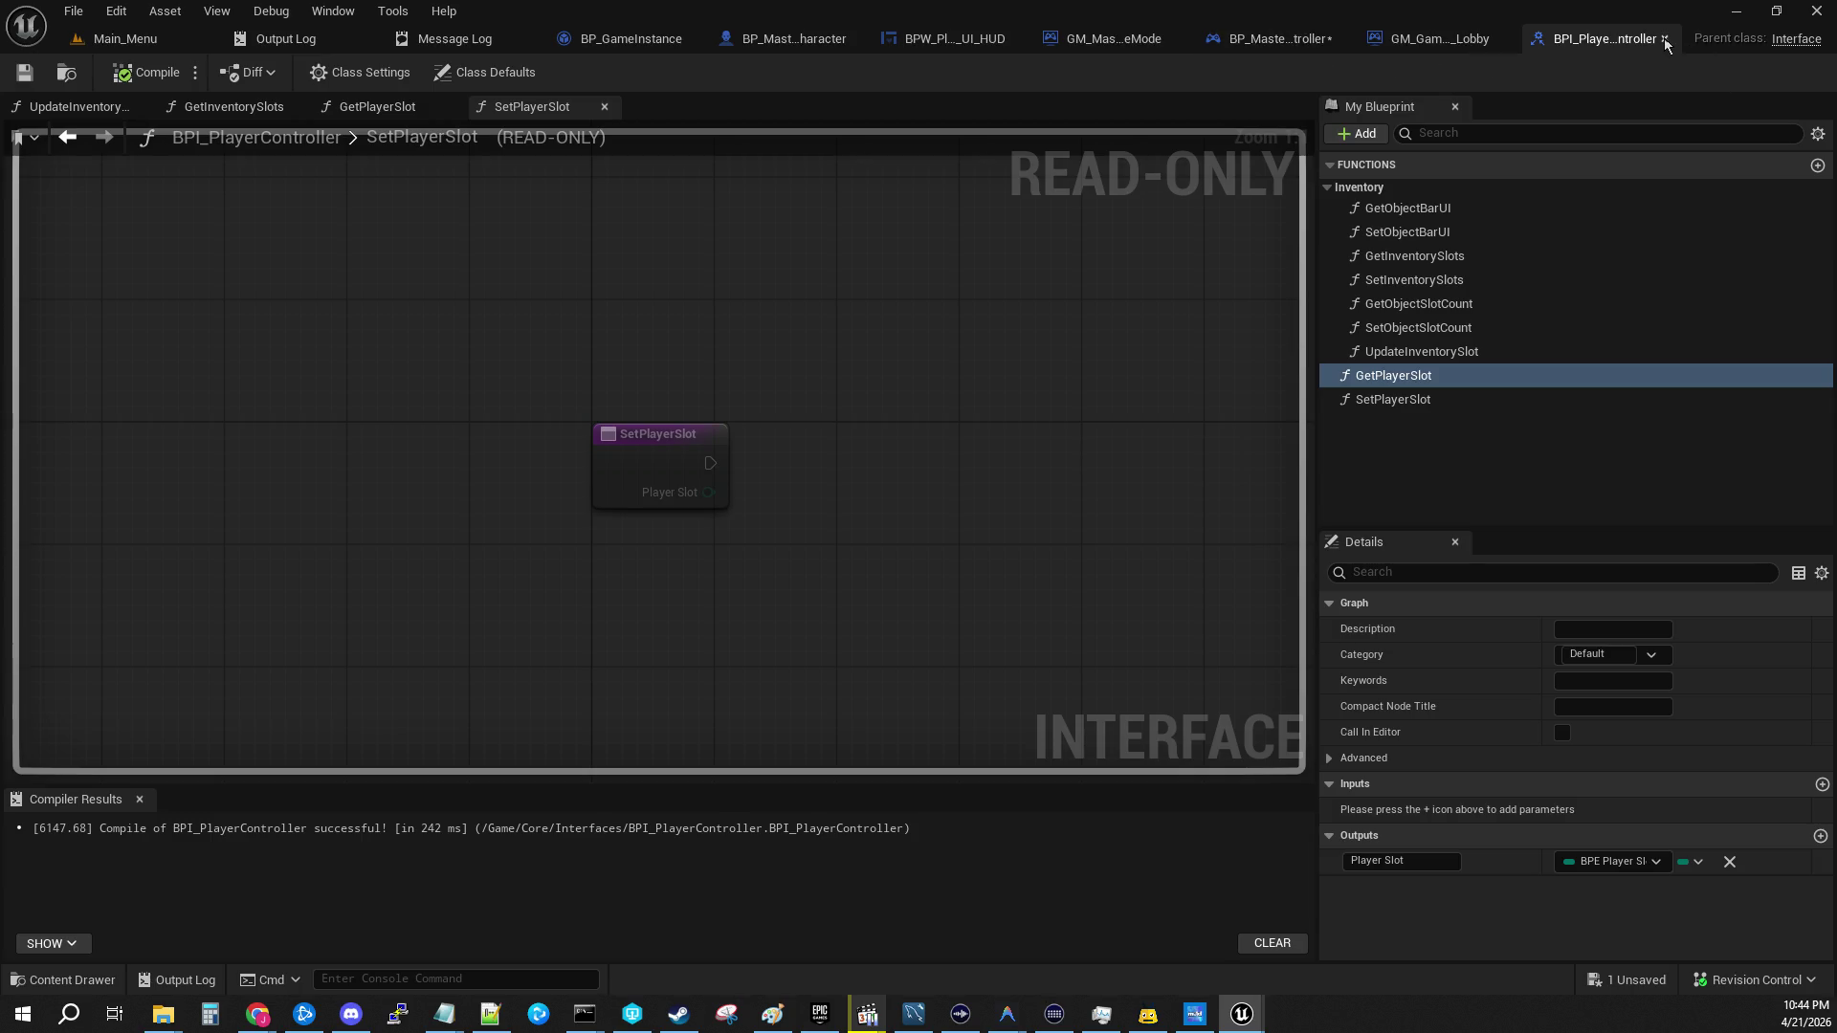
pyautogui.click(1665, 40)
pyautogui.click(1306, 43)
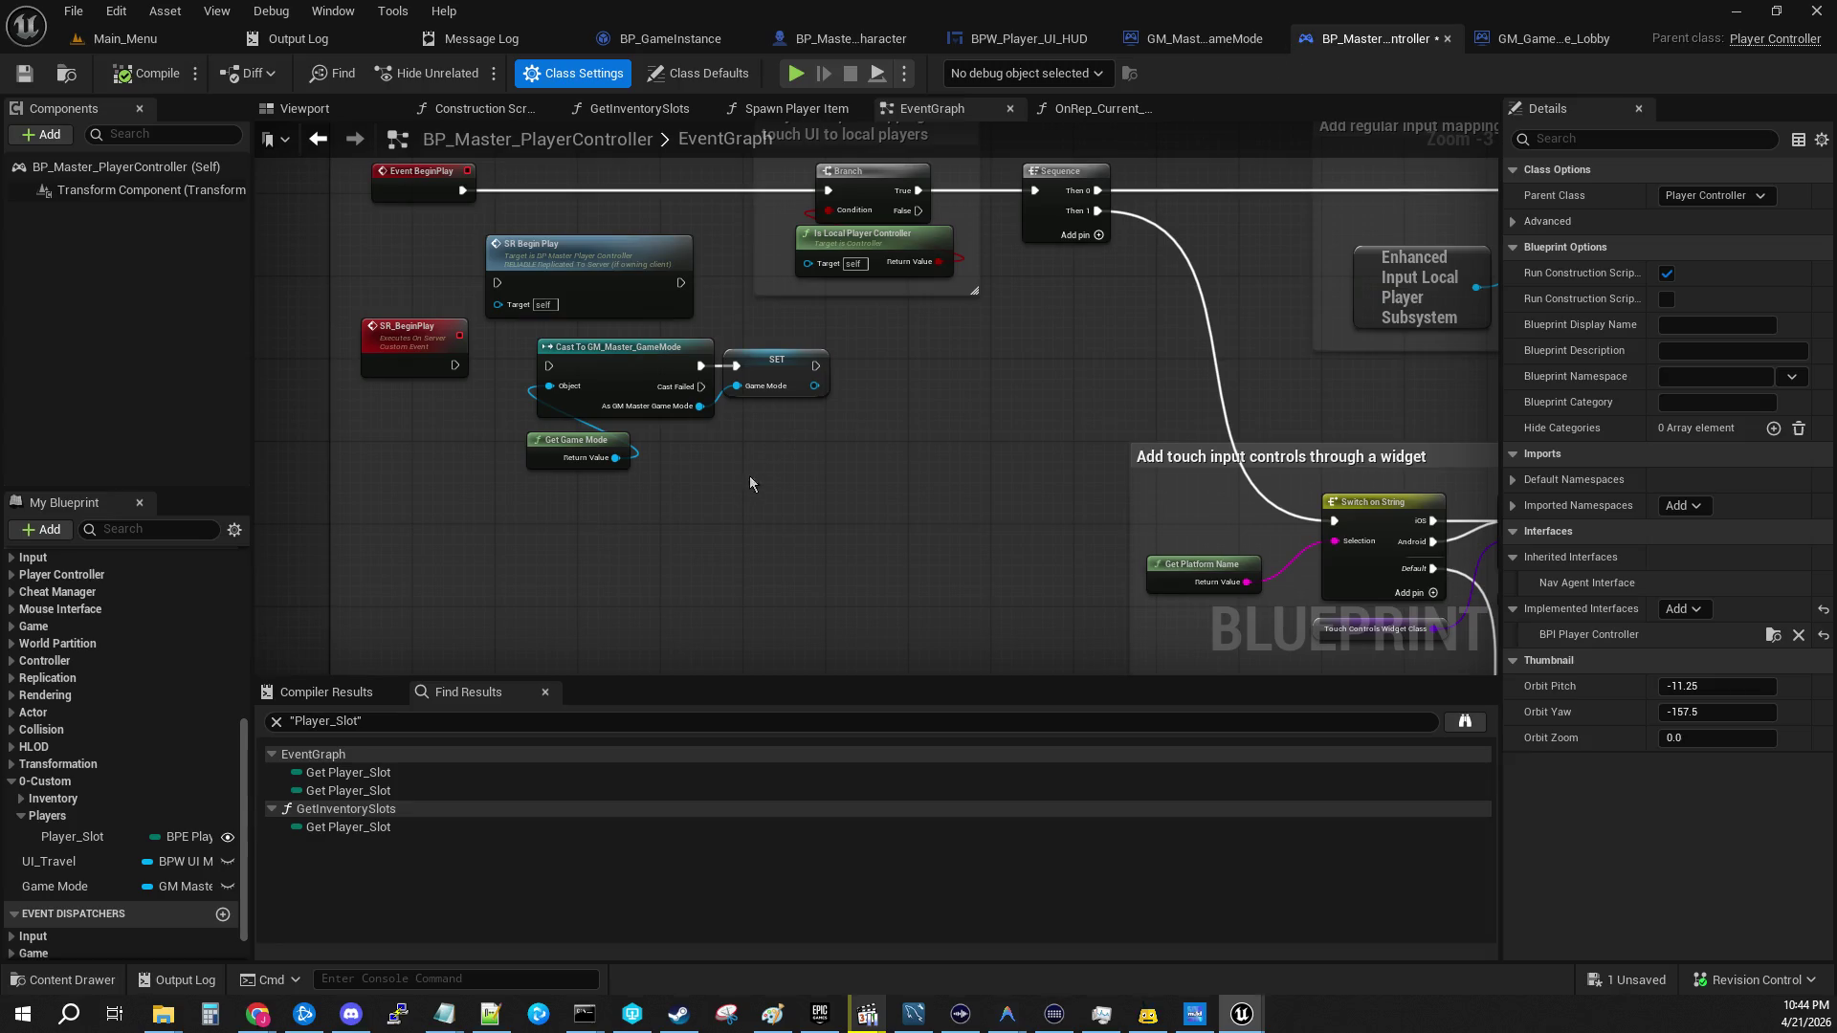
pyautogui.scroll(-2, 749, 475)
pyautogui.scroll(10, 57, 766)
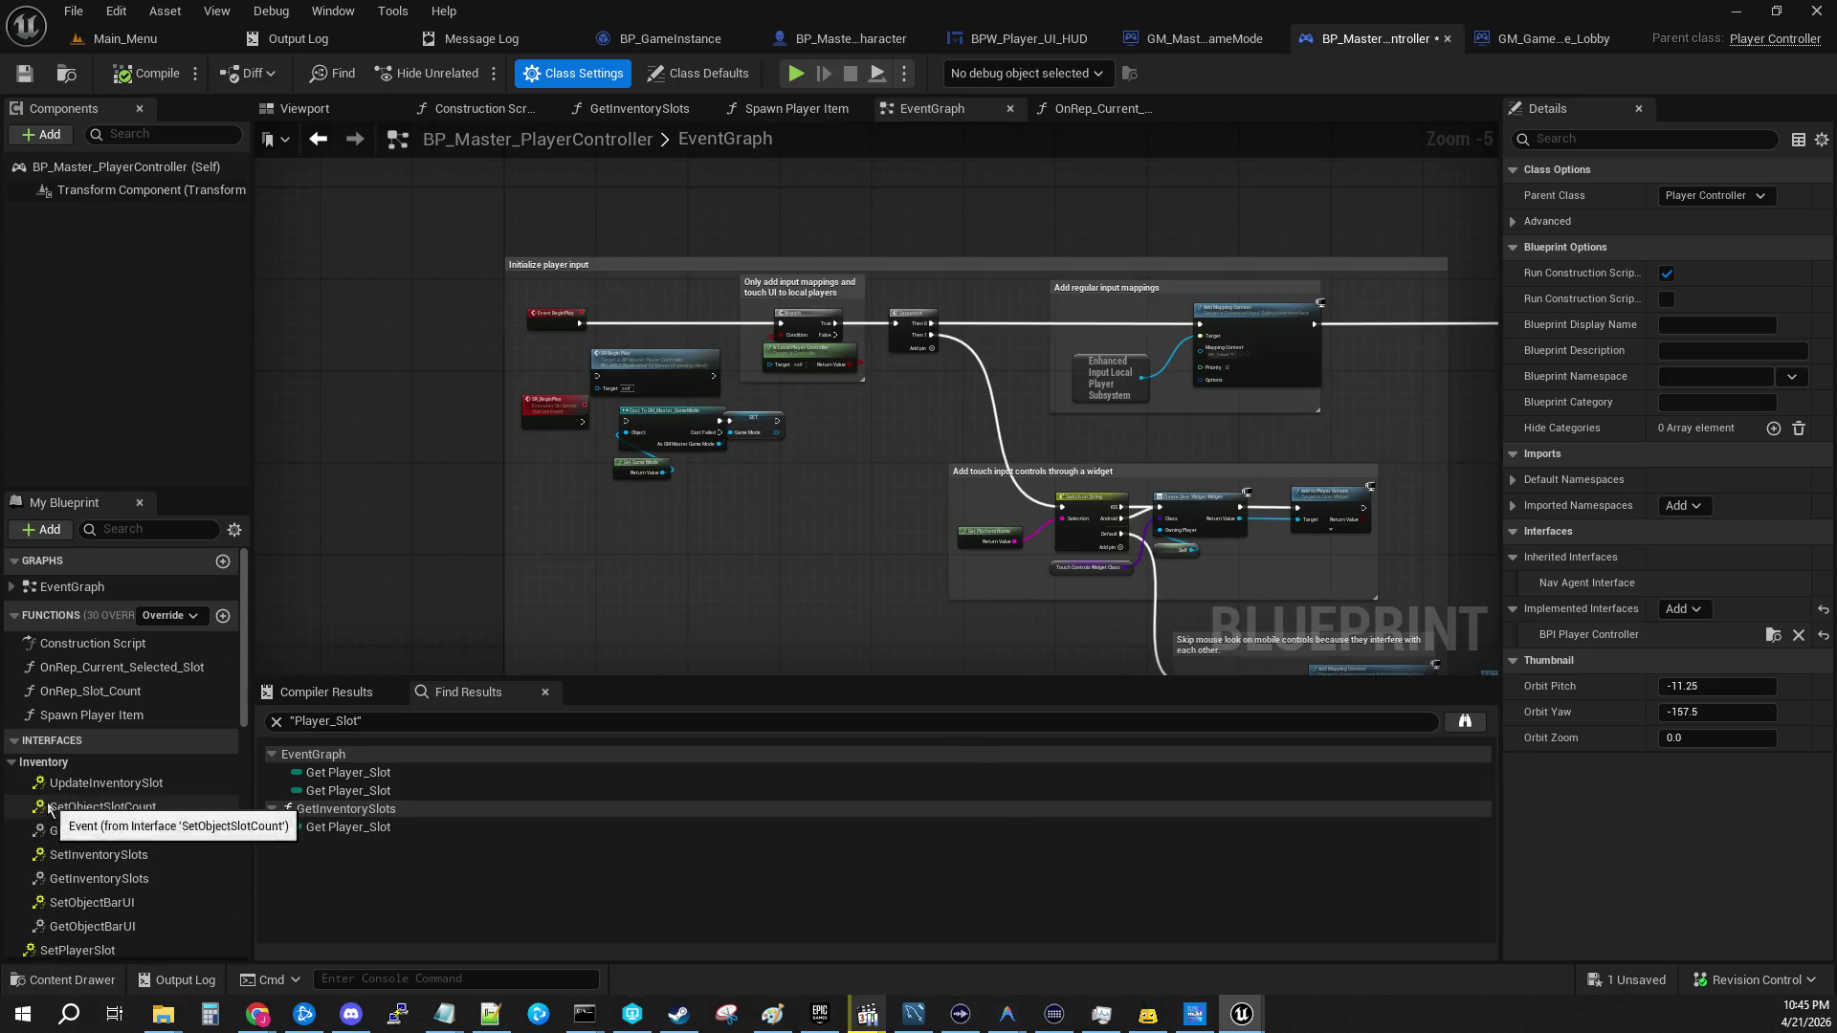
pyautogui.scroll(-3, 57, 813)
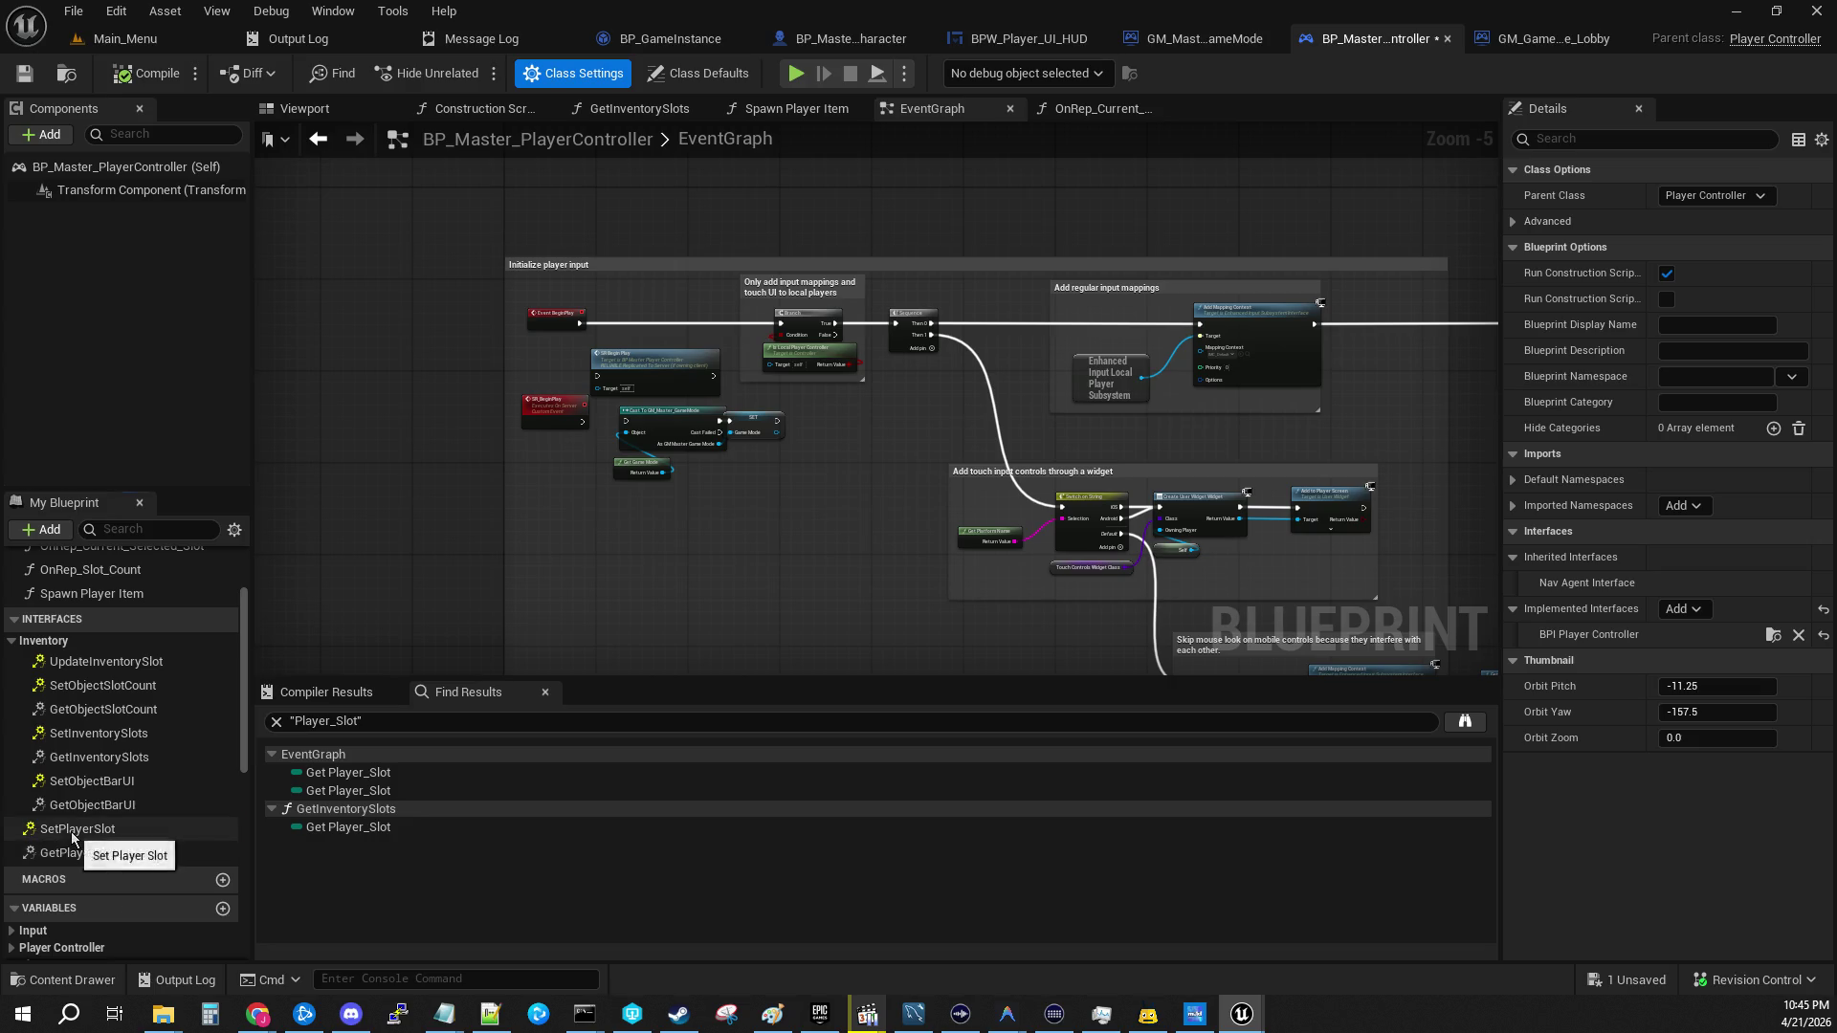
pyautogui.doubleClick(73, 831)
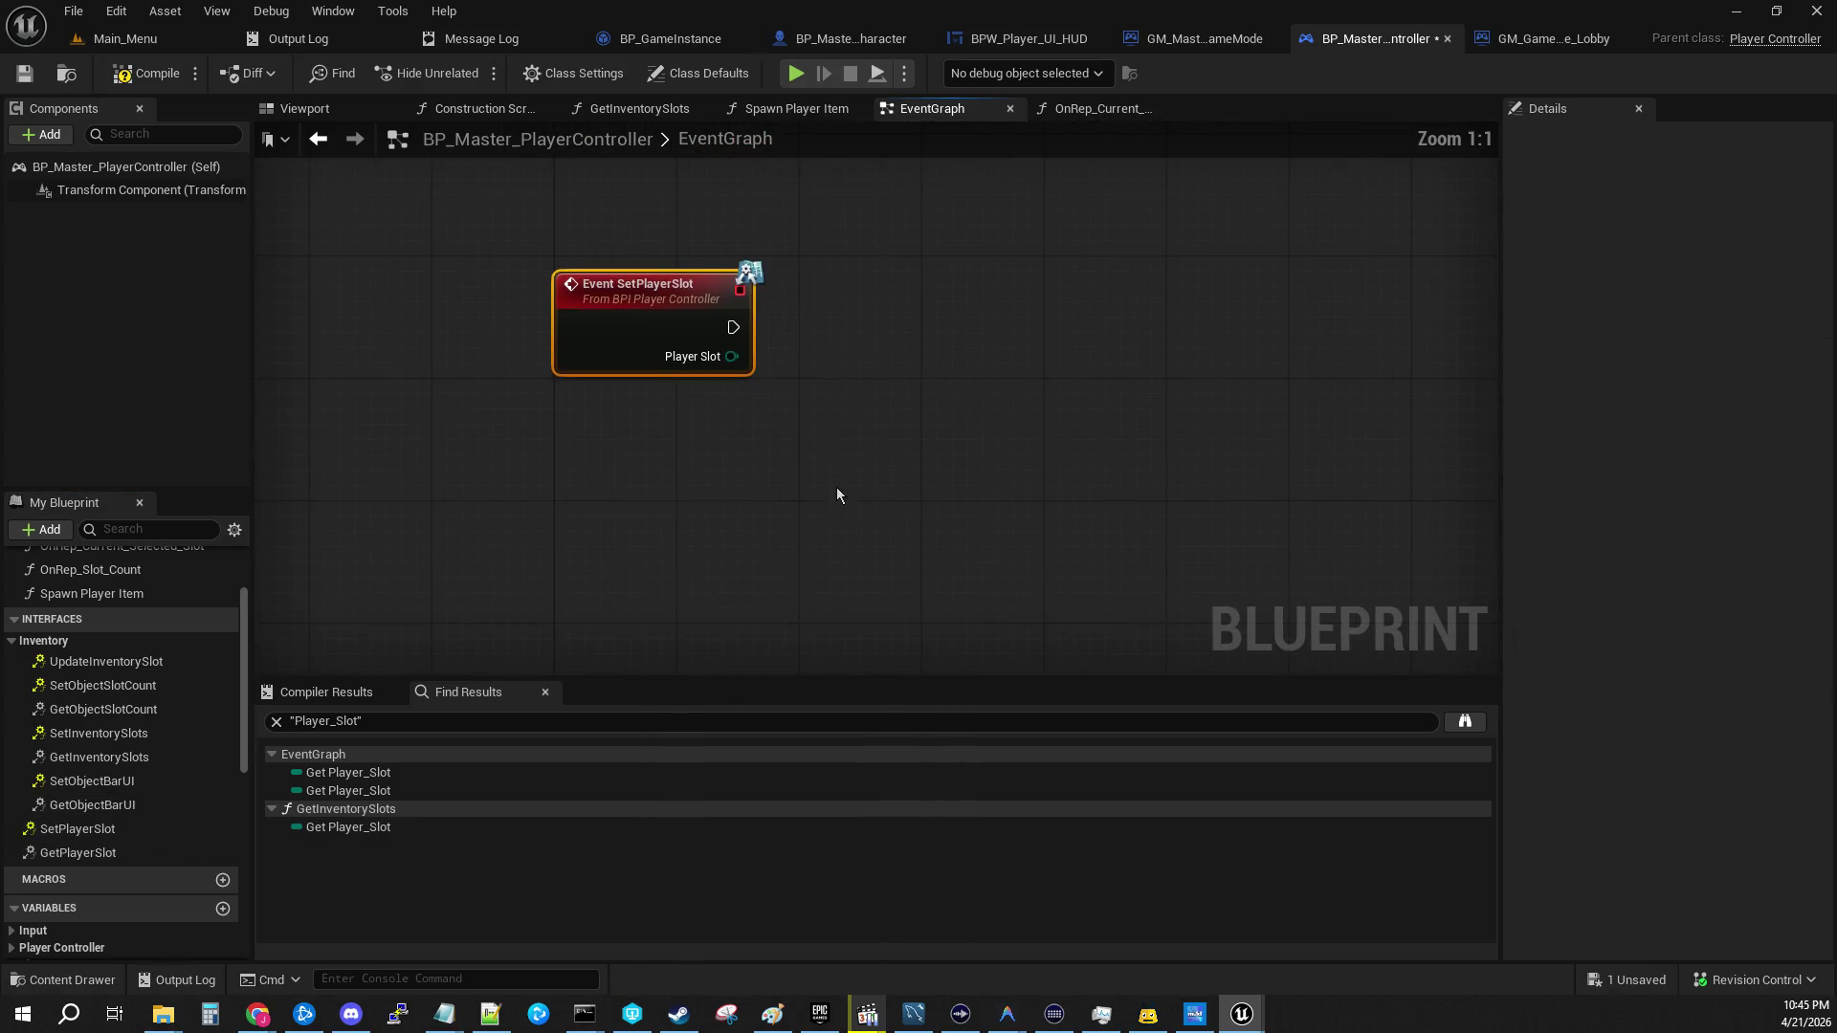
# Step: Add a Set Player_Slot node driven by the event's slot value and execution pin
pyautogui.scroll(-6, 127, 888)
pyautogui.click(83, 784)
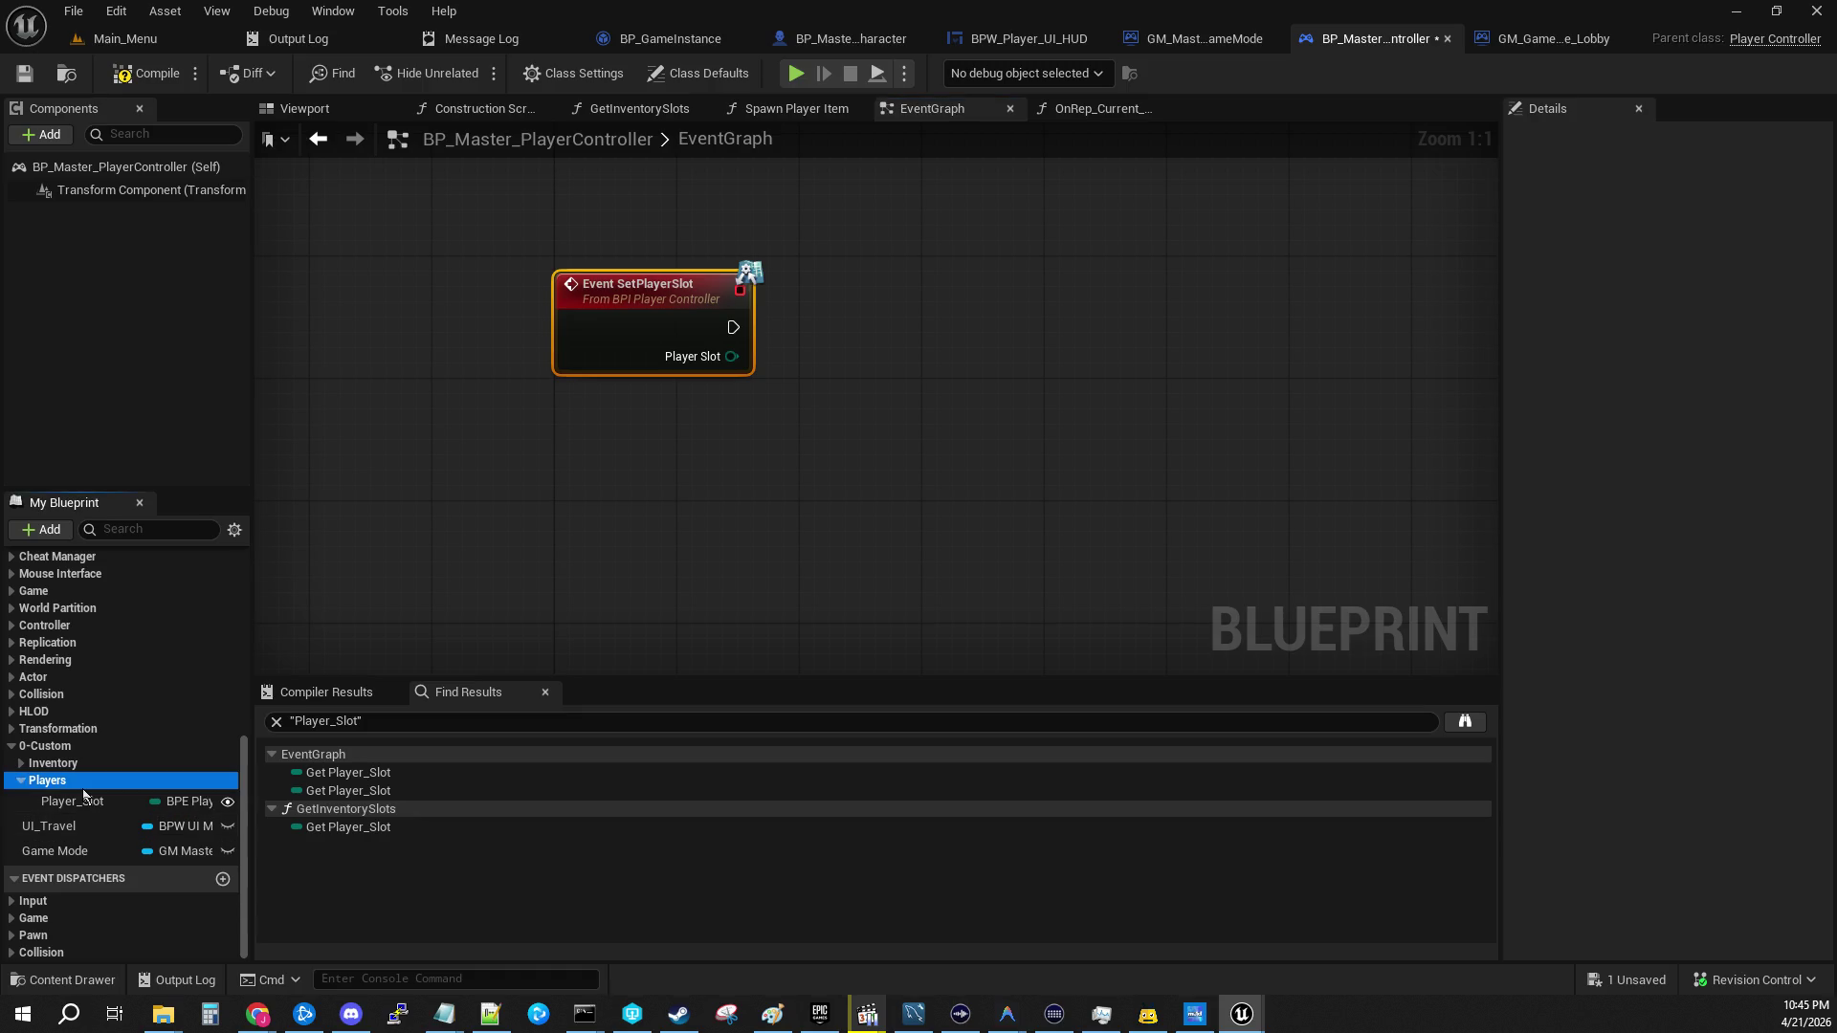
pyautogui.moveTo(76, 801)
pyautogui.mouseDown()
pyautogui.moveTo(991, 513)
pyautogui.moveTo(997, 410)
pyautogui.mouseUp()
pyautogui.click(1017, 444)
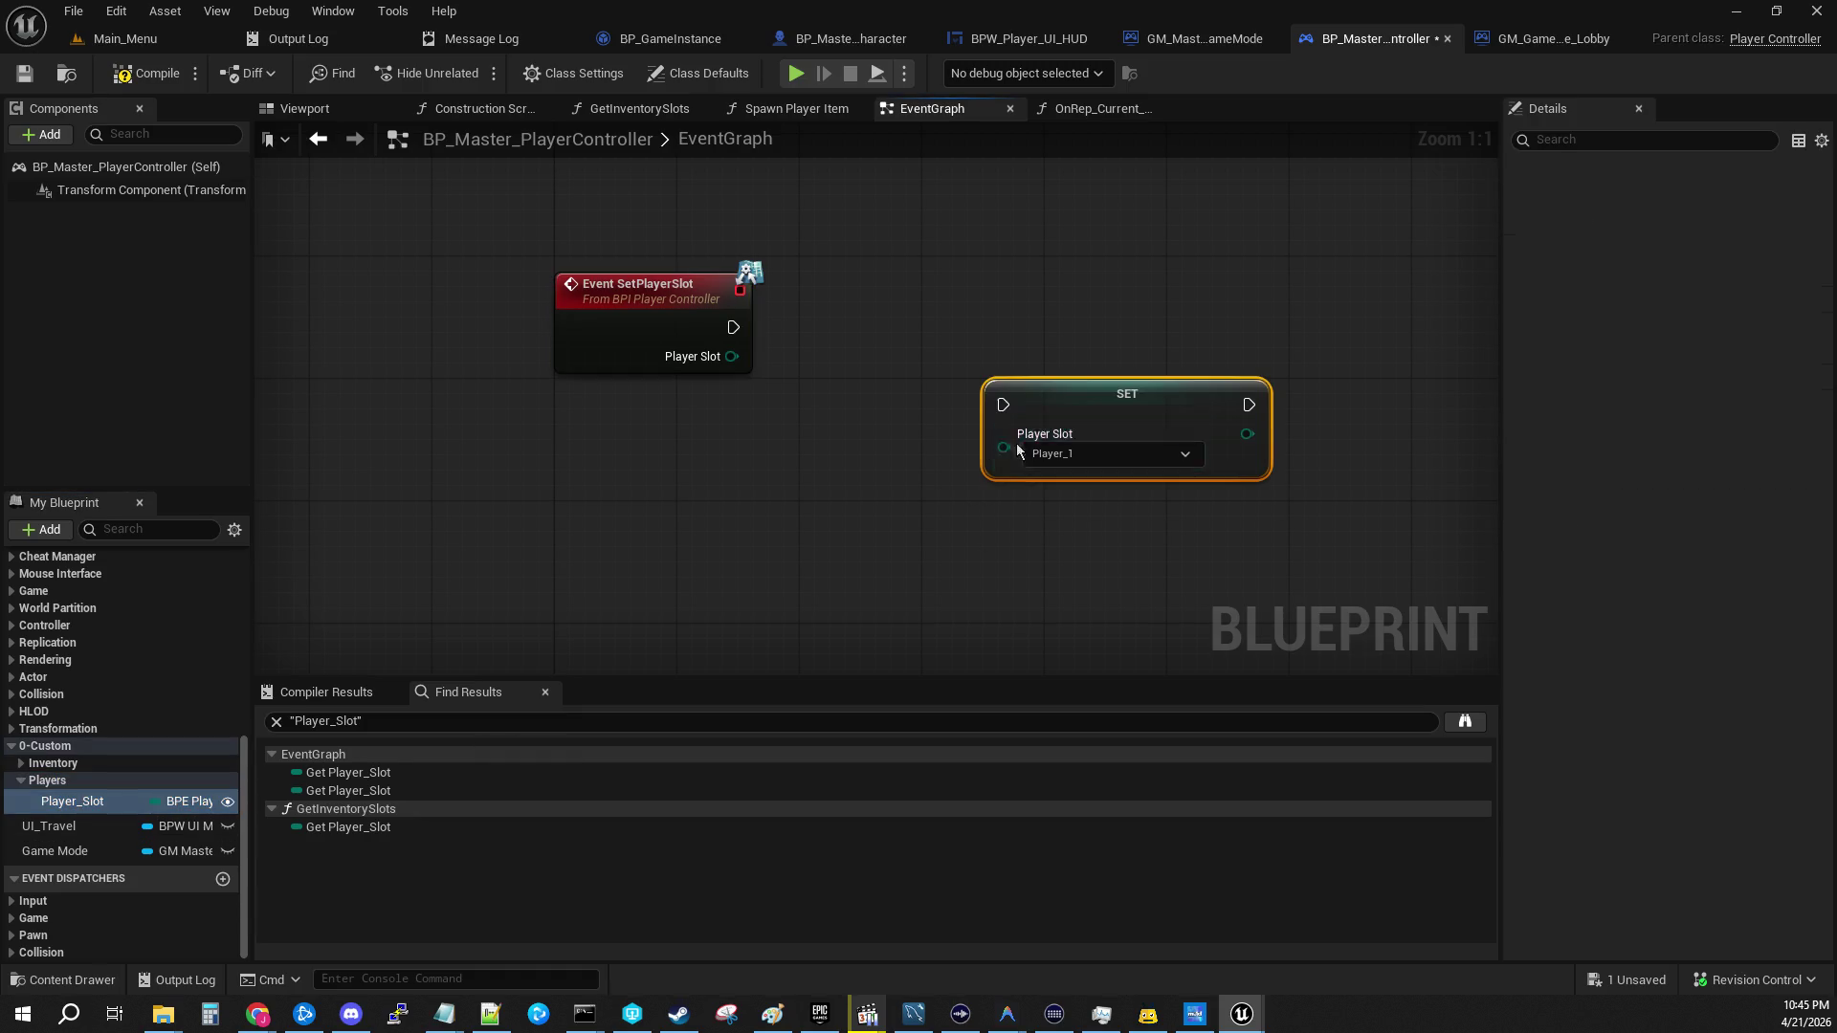
pyautogui.moveTo(732, 356); pyautogui.dragTo(1007, 452)
pyautogui.moveTo(1045, 419); pyautogui.dragTo(861, 343)
pyautogui.moveTo(733, 327)
pyautogui.mouseDown()
pyautogui.moveTo(852, 354)
pyautogui.moveTo(830, 332)
pyautogui.mouseUp()
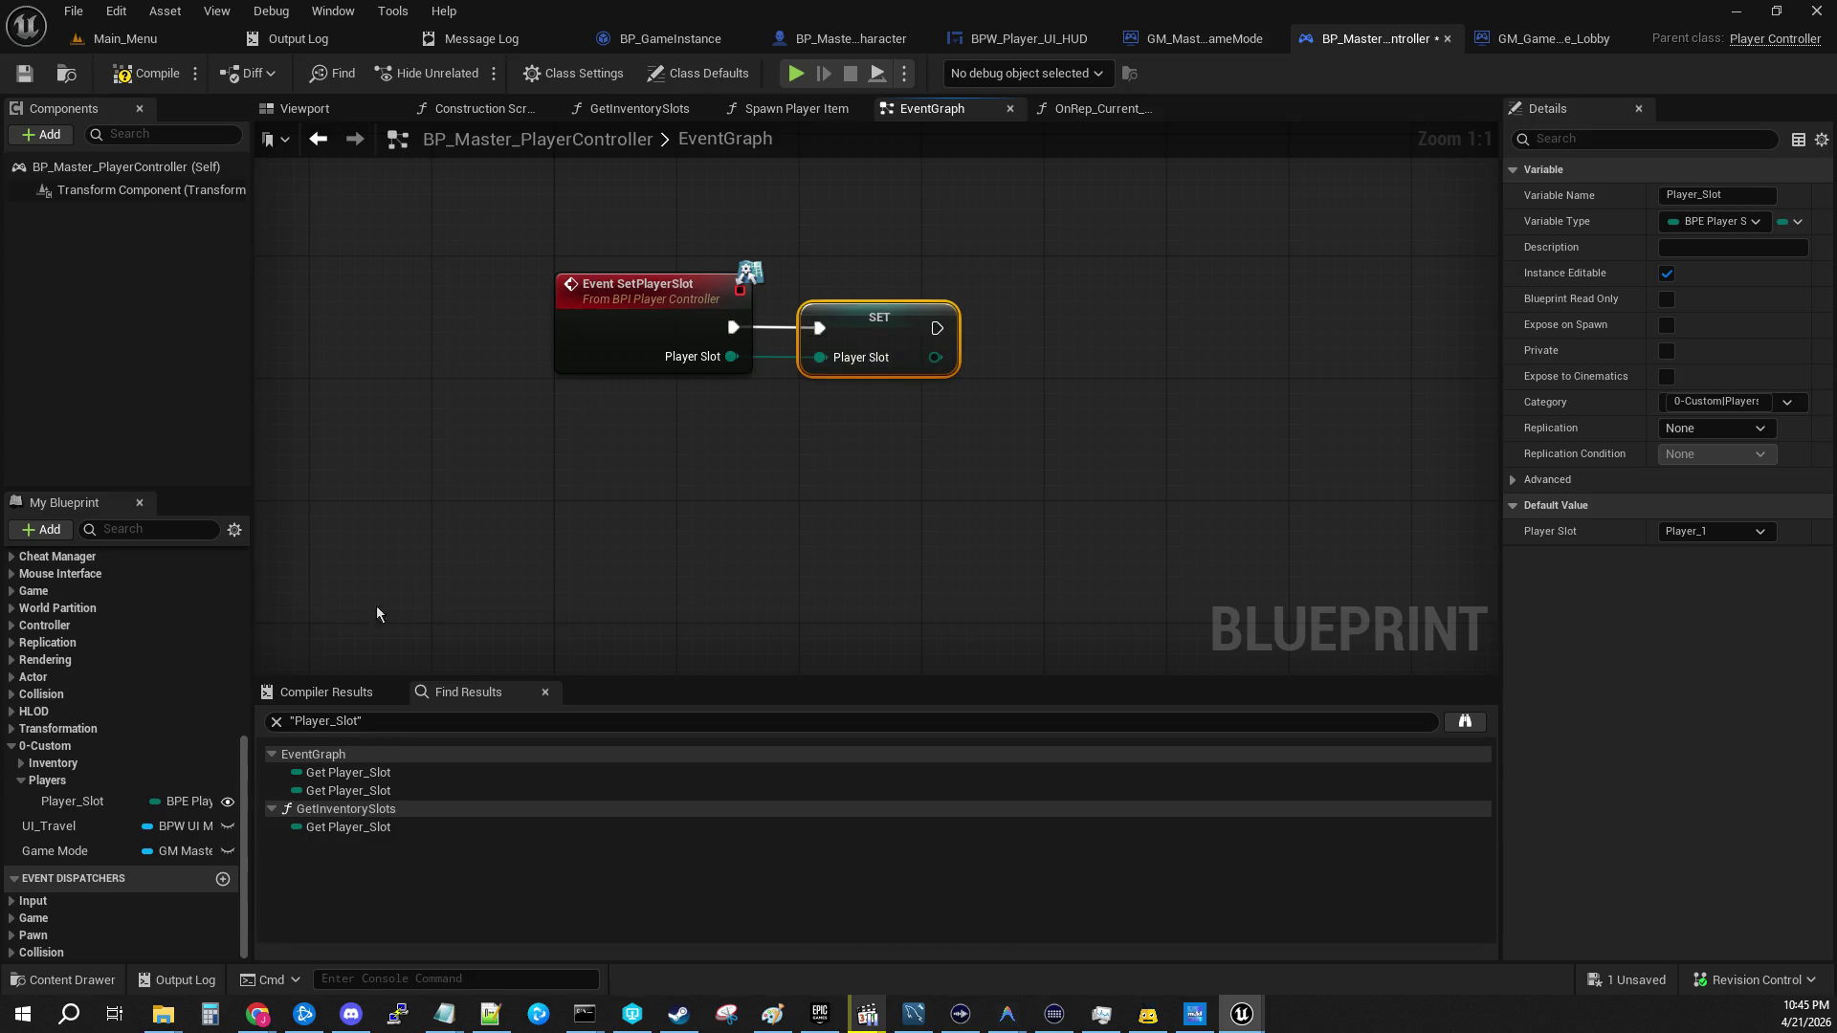
# Step: Open the GetPlayerSlot function and plug Get Player_Slot into its Return Node
pyautogui.scroll(5, 170, 758)
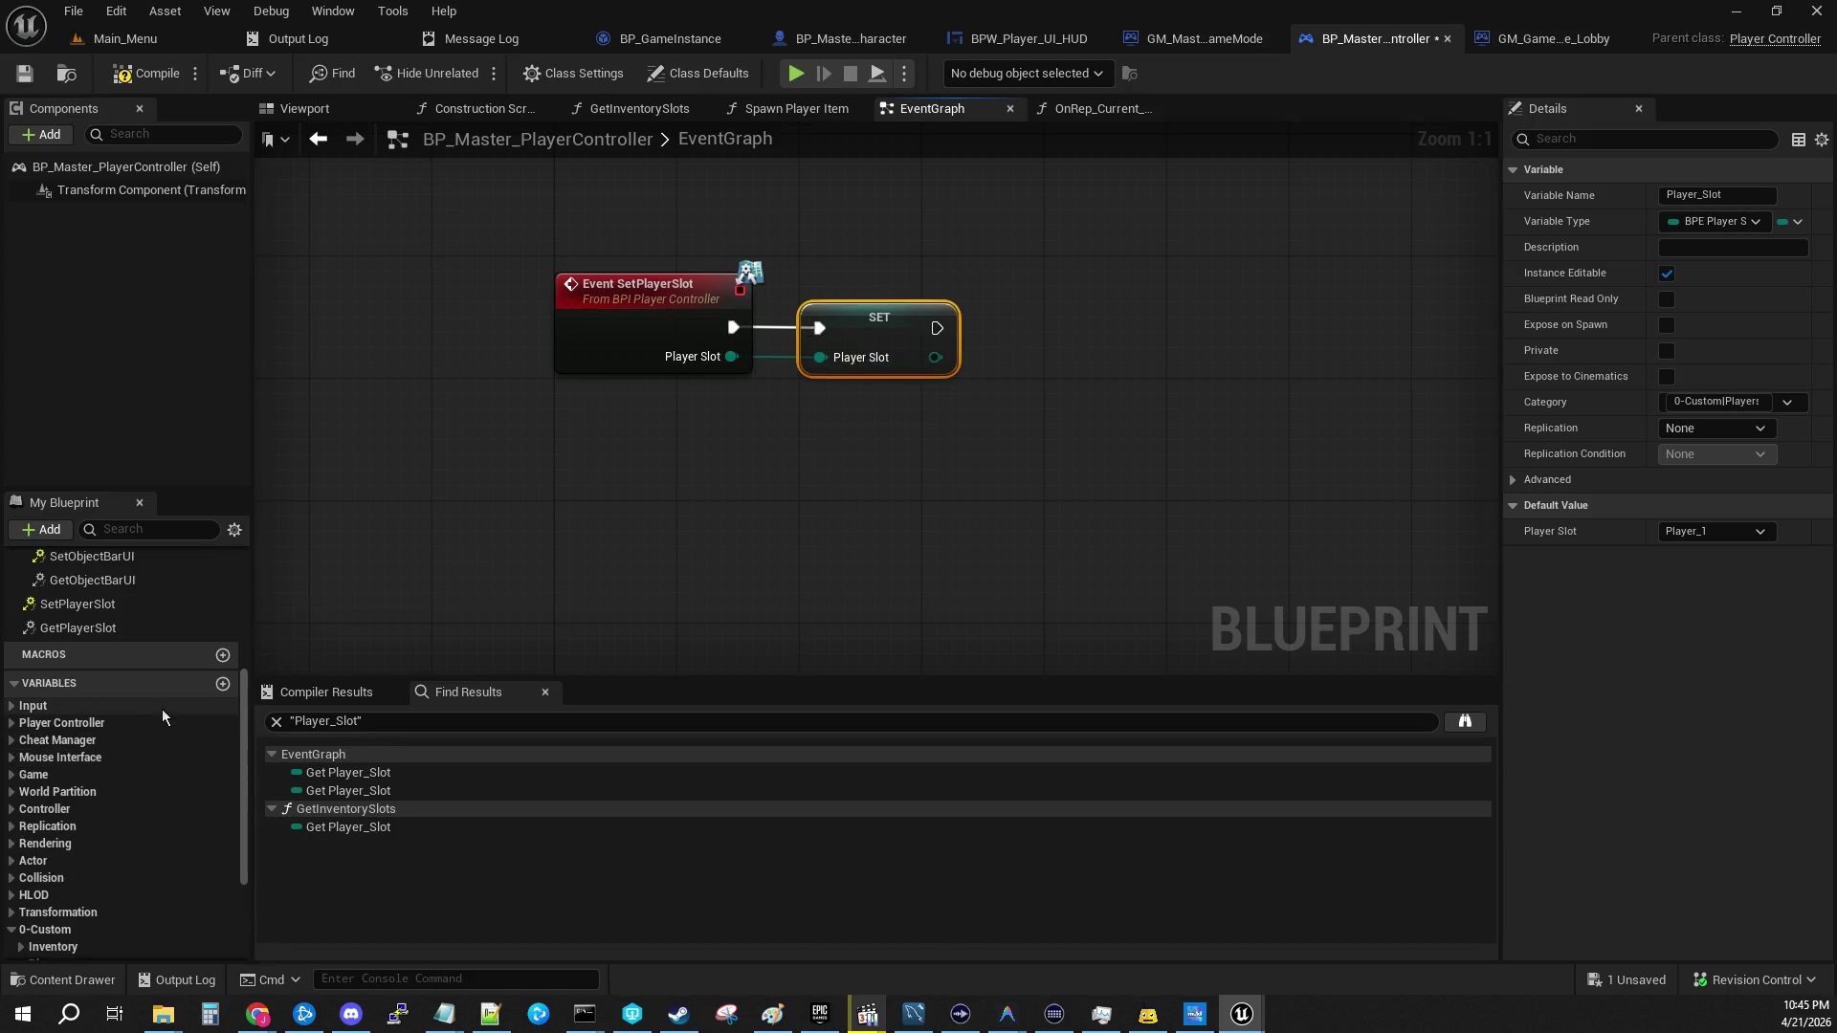
pyautogui.click(122, 635)
pyautogui.doubleClick(121, 634)
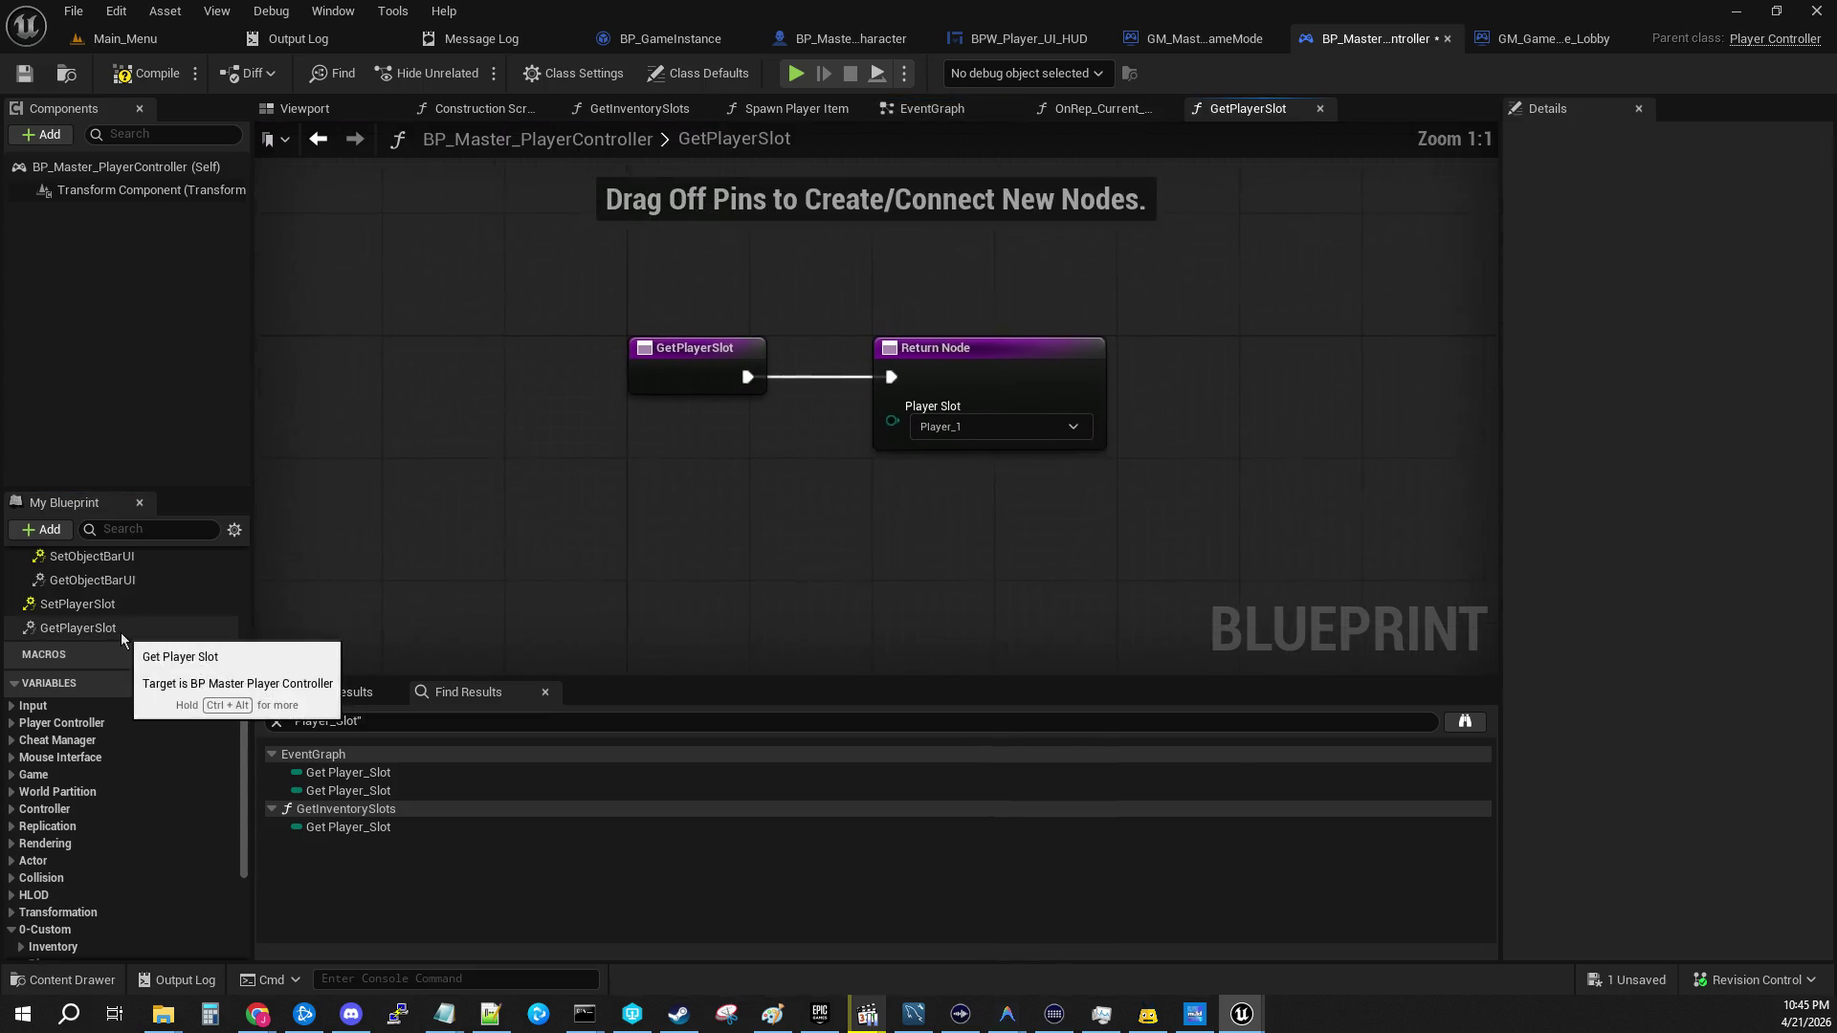
pyautogui.scroll(-2, 143, 842)
pyautogui.scroll(-2, 140, 844)
pyautogui.moveTo(72, 772)
pyautogui.mouseDown()
pyautogui.moveTo(677, 473)
pyautogui.moveTo(900, 425)
pyautogui.mouseUp()
pyautogui.click(811, 474)
# Step: Compile and save the controller blueprint, then start playing the Main_Menu level
pyautogui.click(25, 72)
pyautogui.click(144, 40)
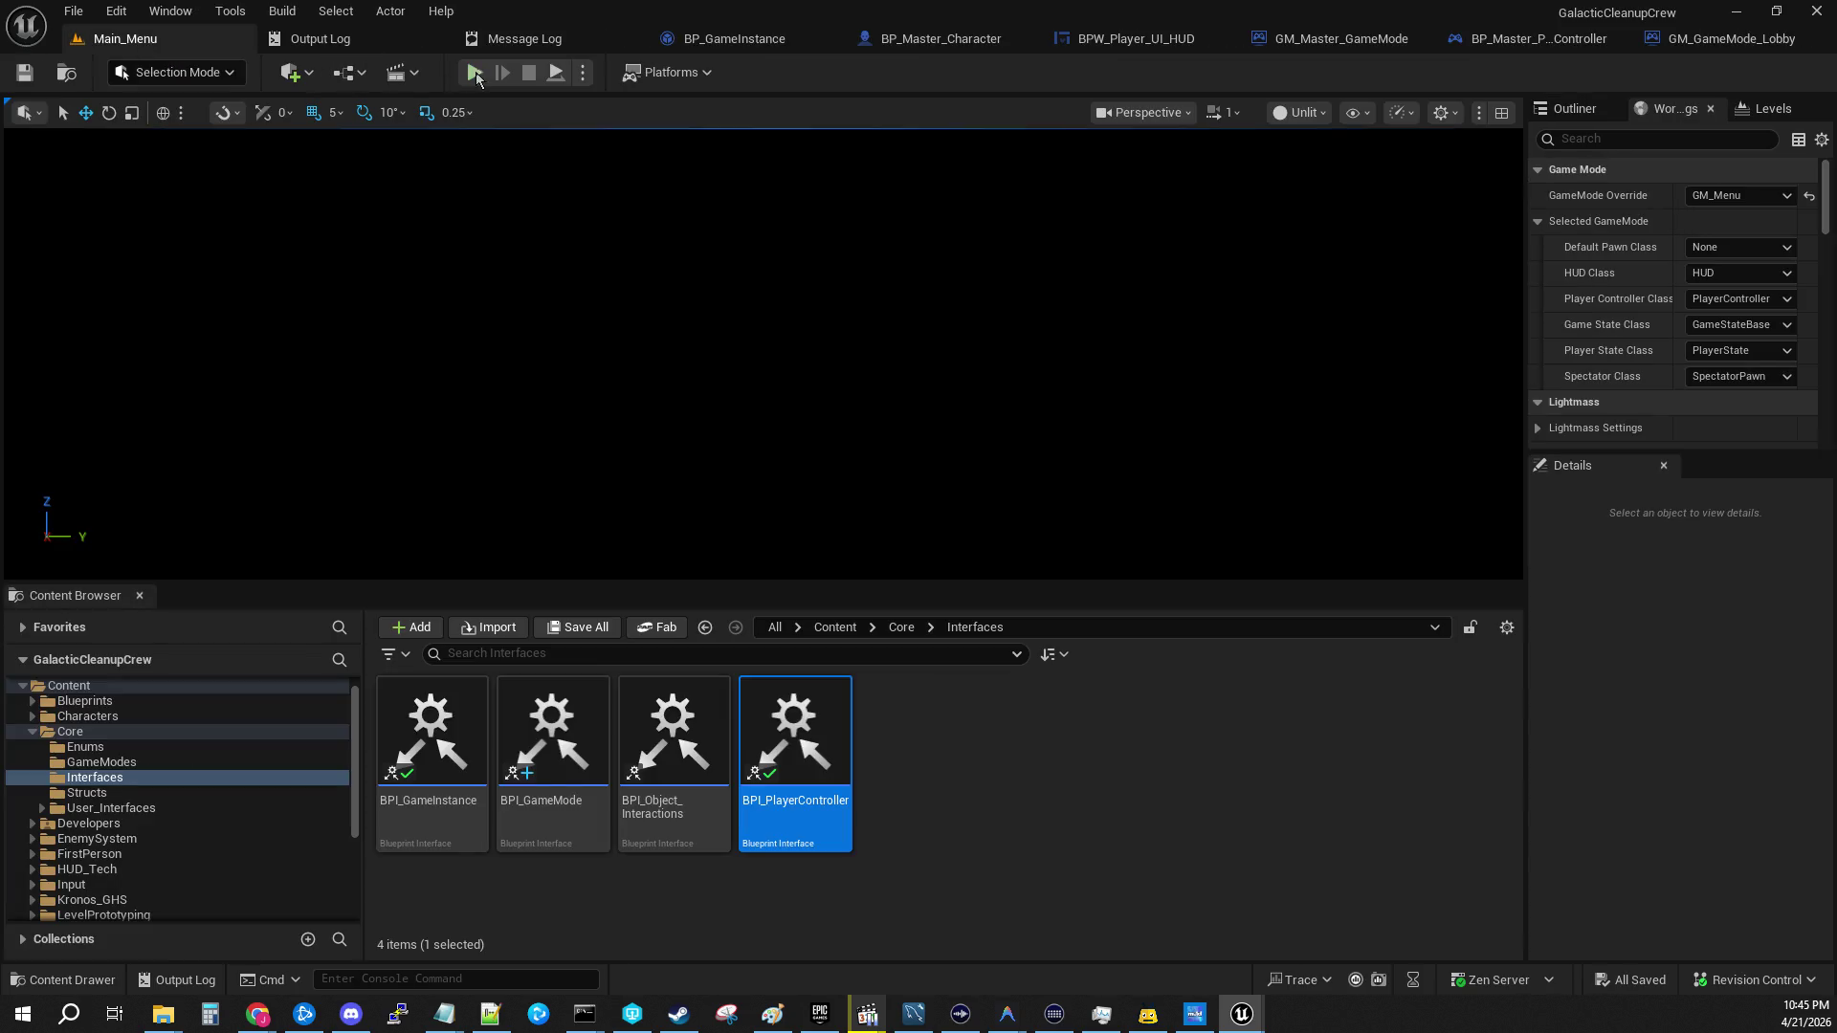
pyautogui.click(74, 11)
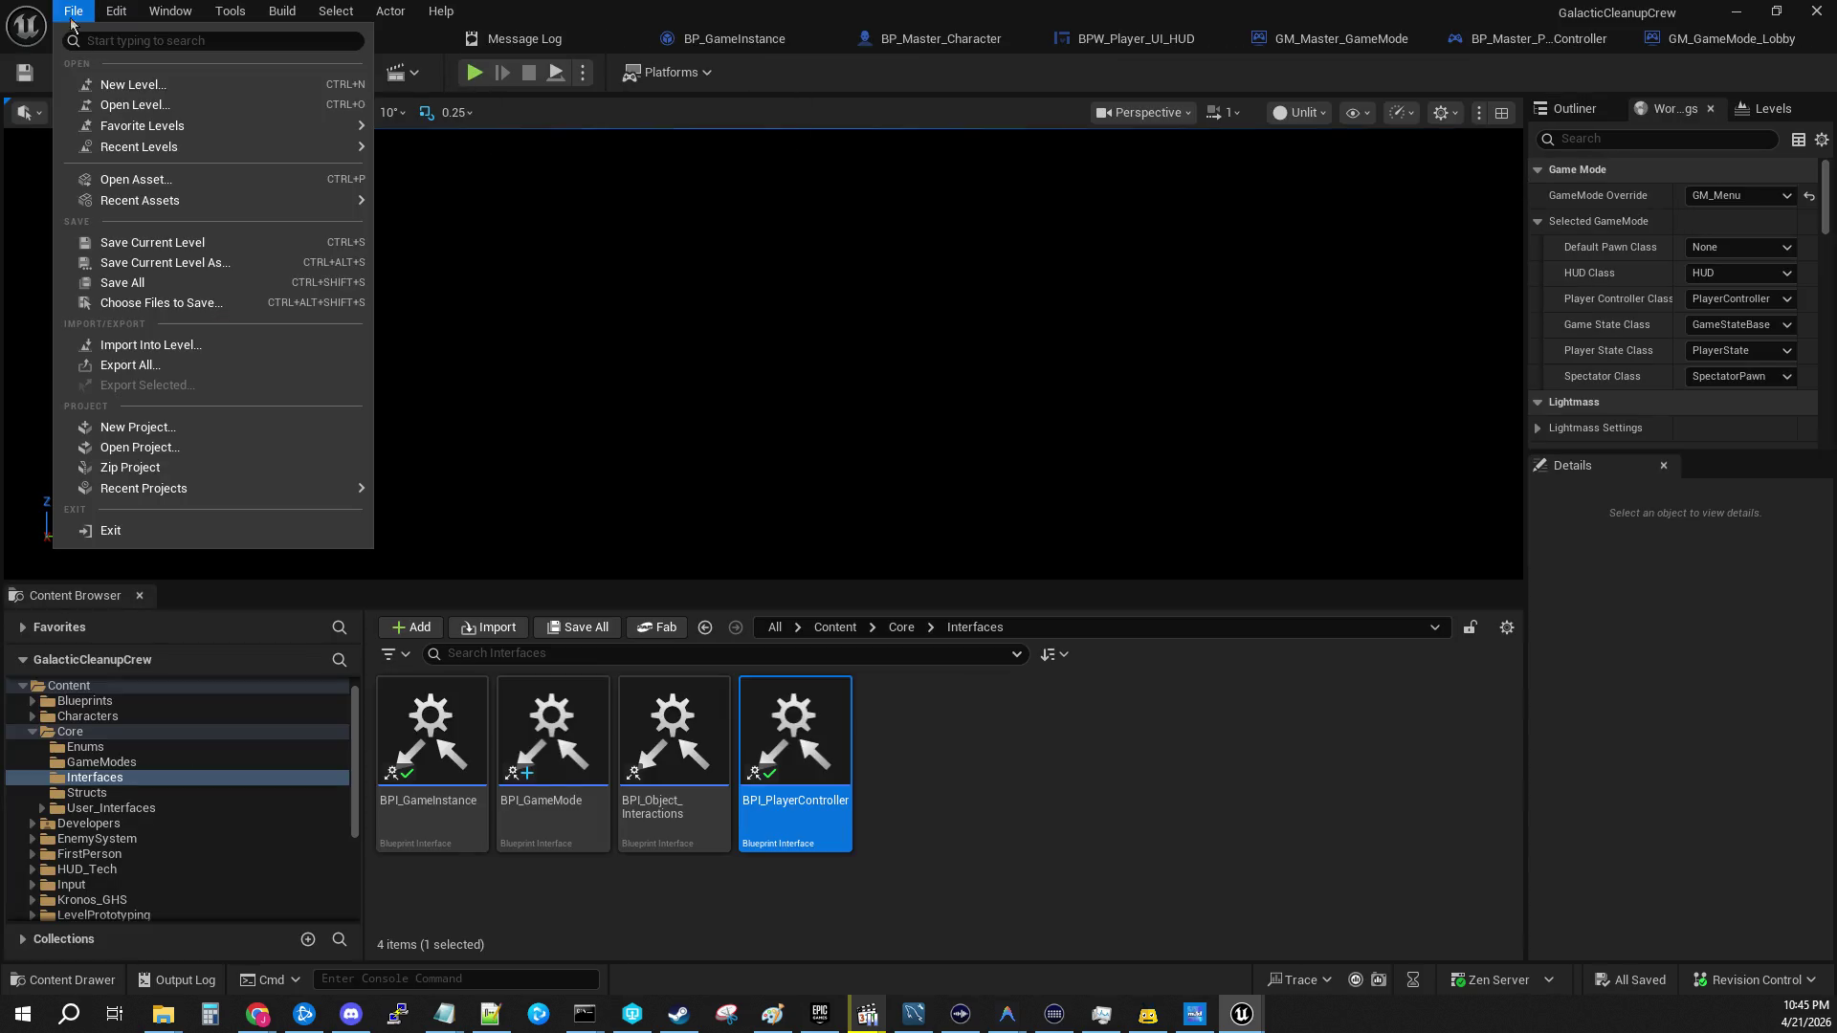
pyautogui.click(236, 247)
pyautogui.click(476, 73)
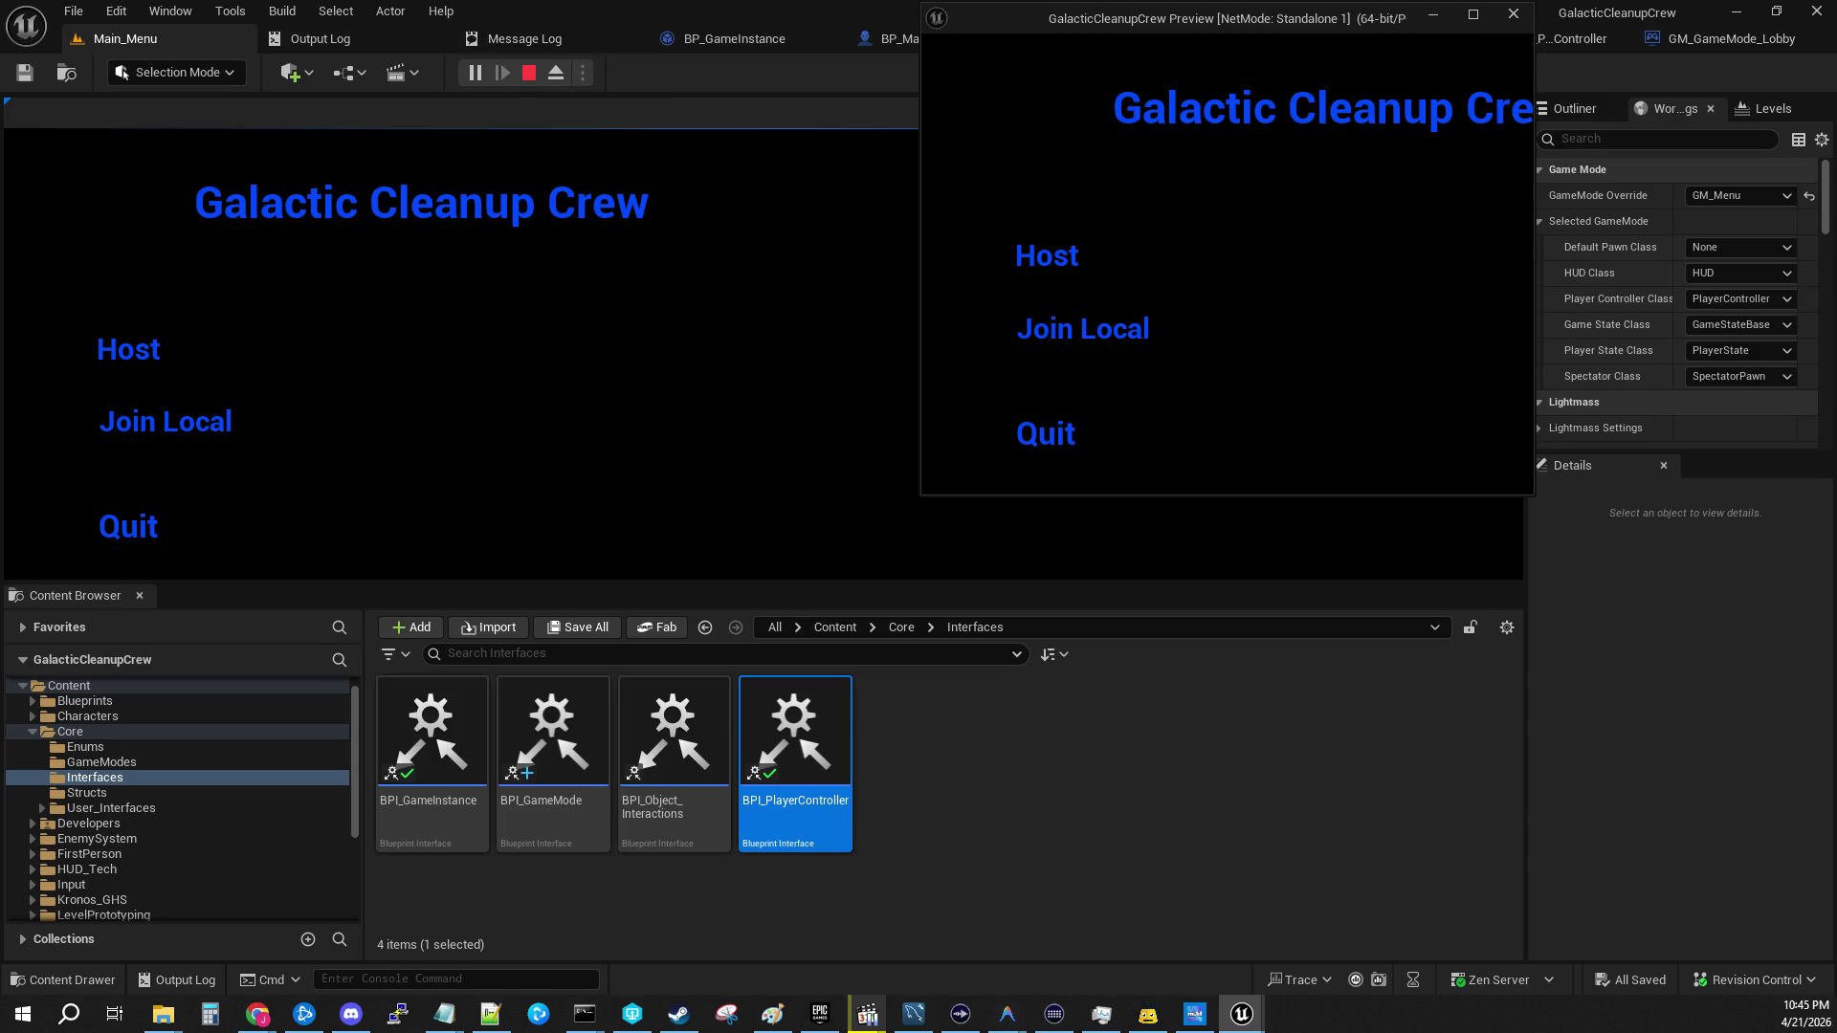
# Step: Resume past the Register_New_Player and SR Load Existing Inventory breakpoints until the game runs
pyautogui.click(157, 352)
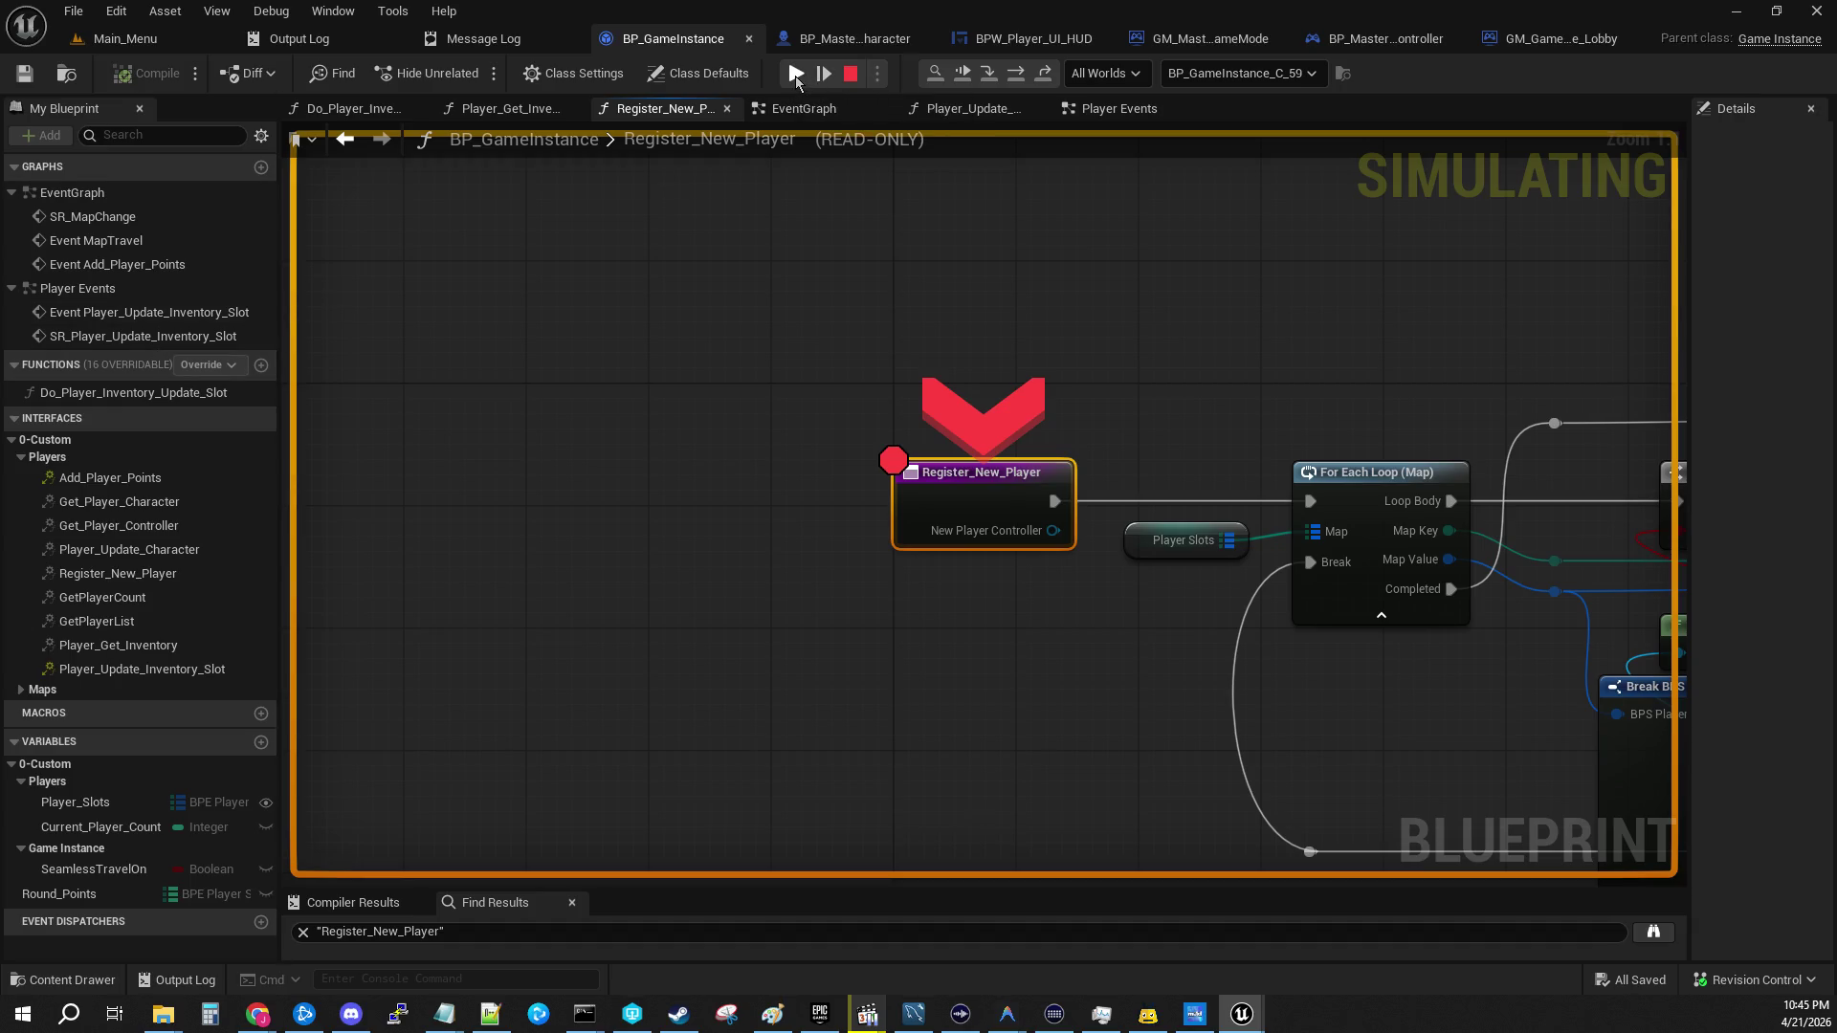
pyautogui.click(795, 77)
pyautogui.click(795, 77)
pyautogui.click(795, 76)
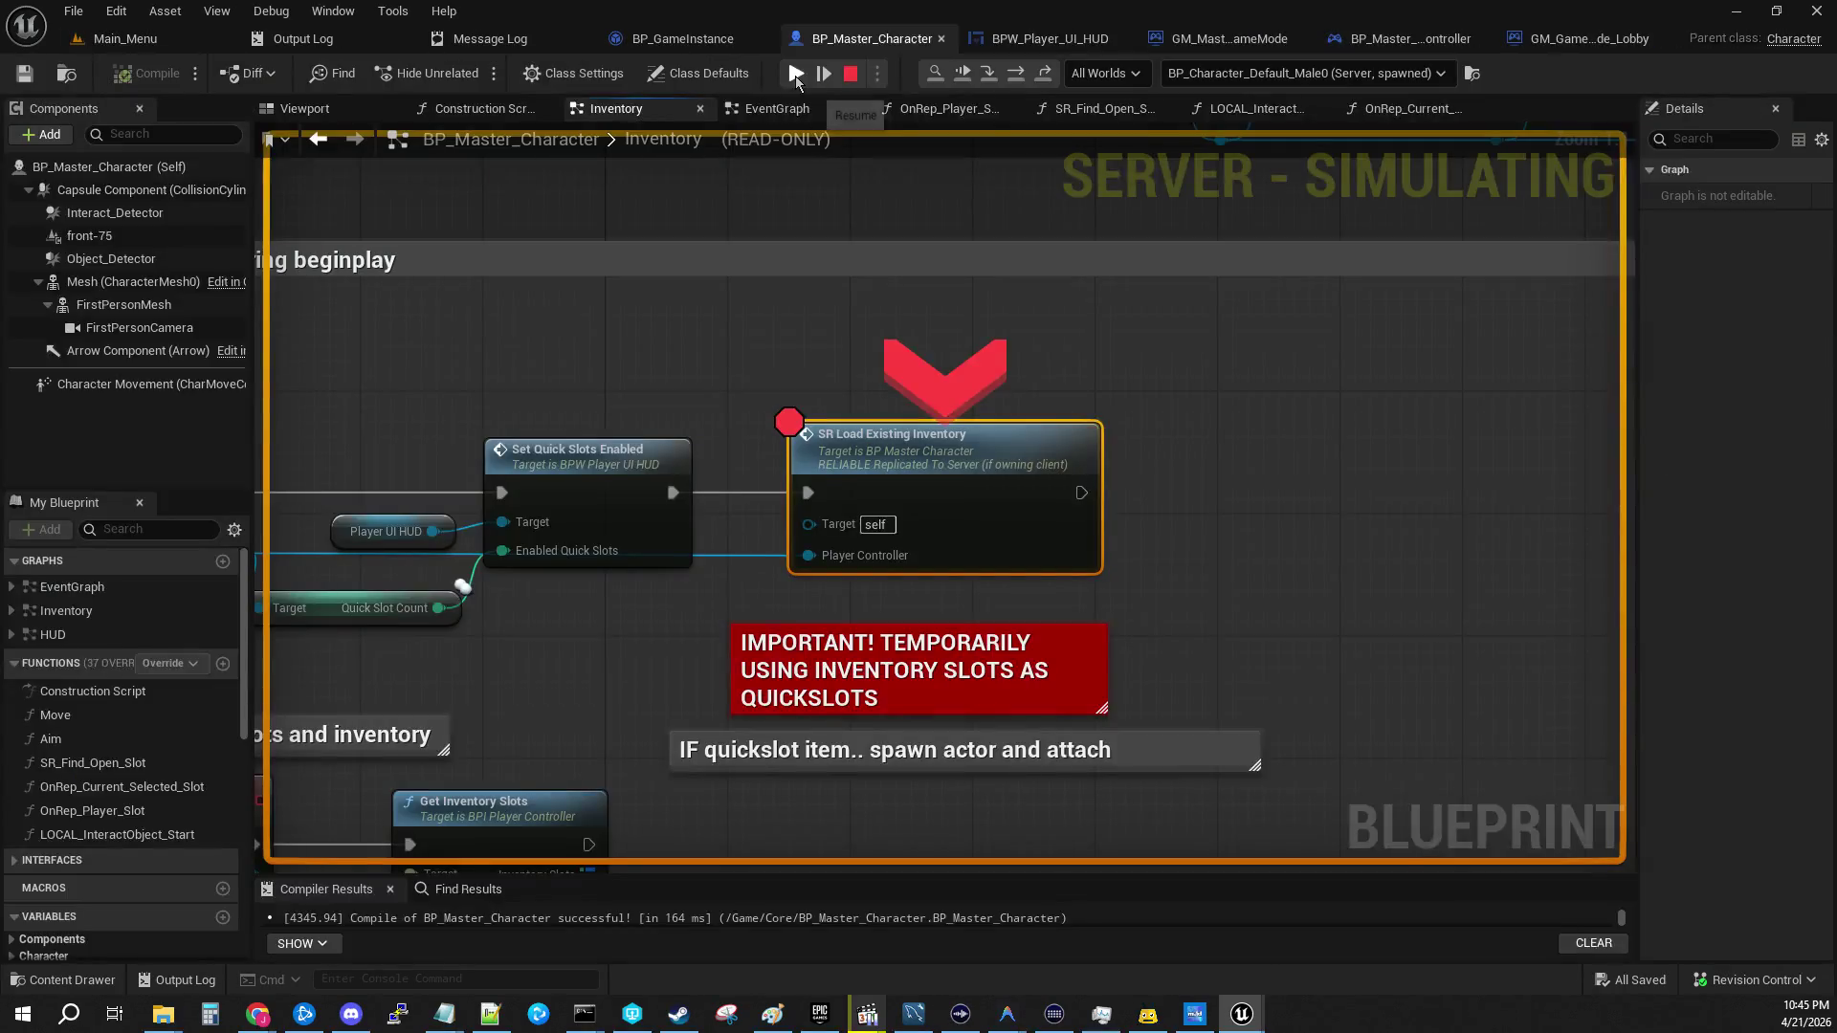
pyautogui.click(795, 76)
pyautogui.click(795, 77)
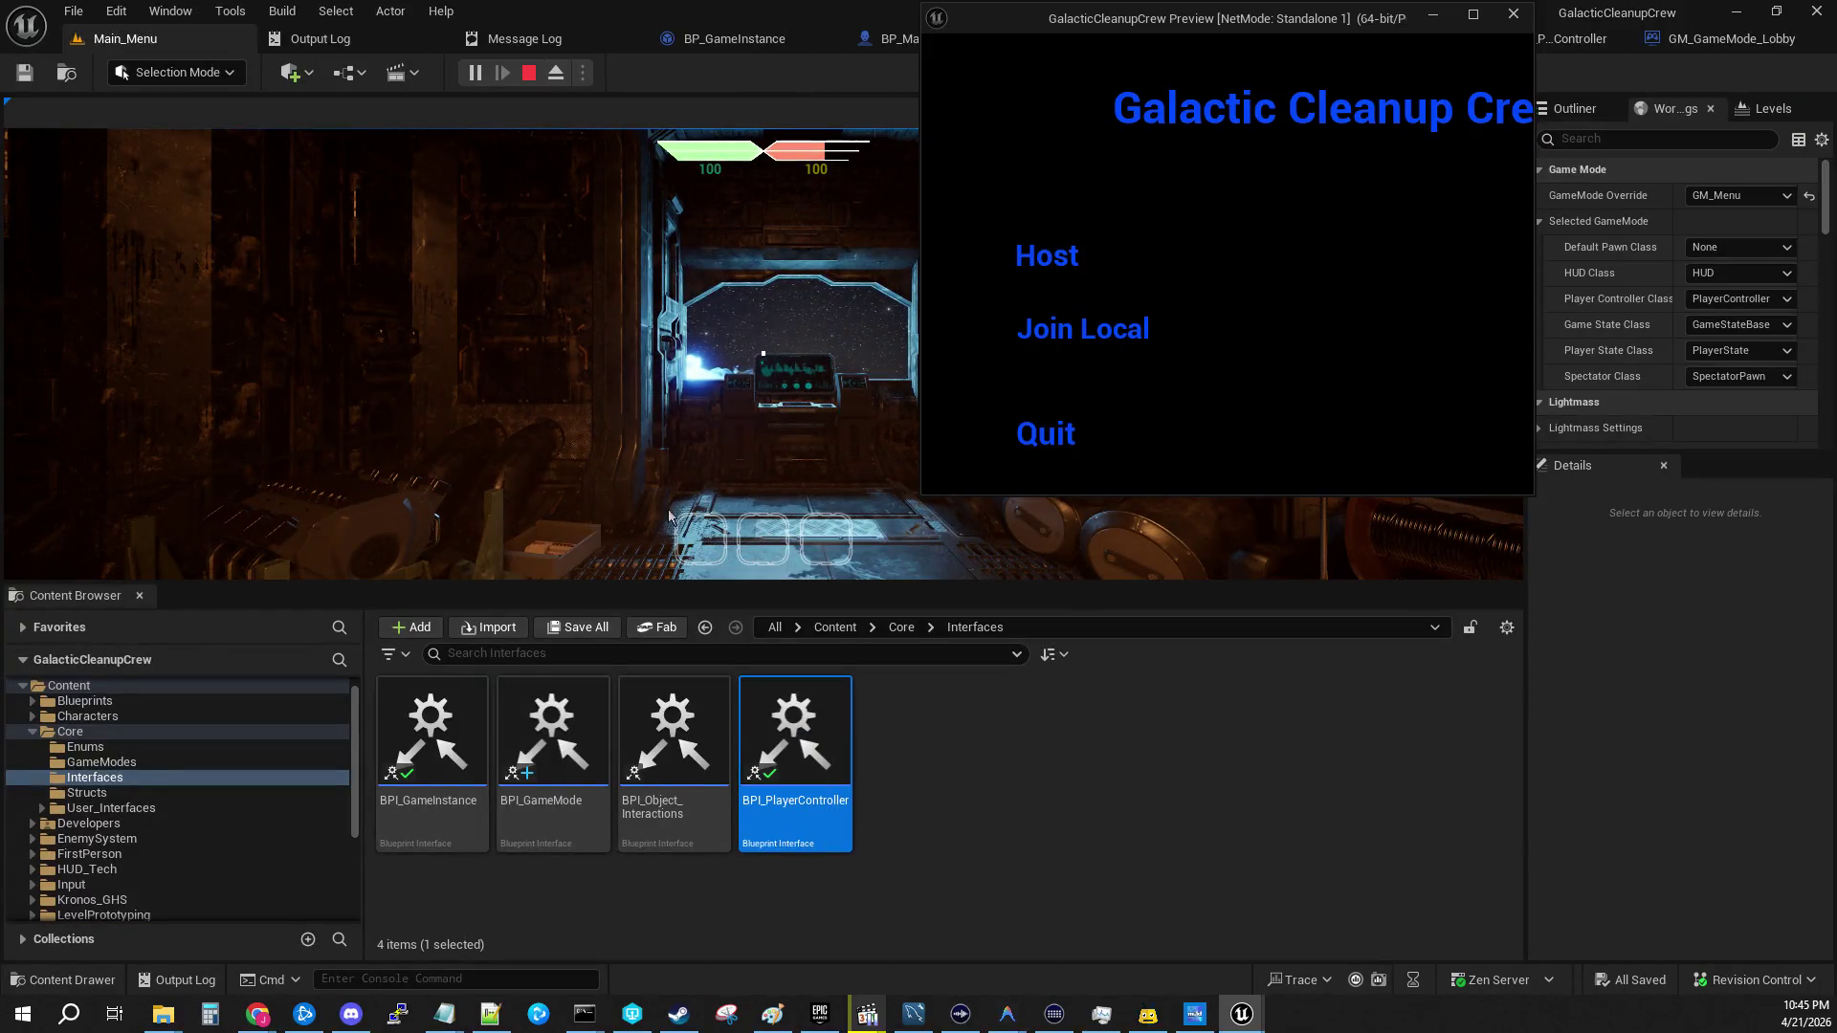
# Step: Enlarge the game viewport and have the standalone client Join Local
pyautogui.click(633, 583)
pyautogui.moveTo(633, 586); pyautogui.dragTo(634, 715)
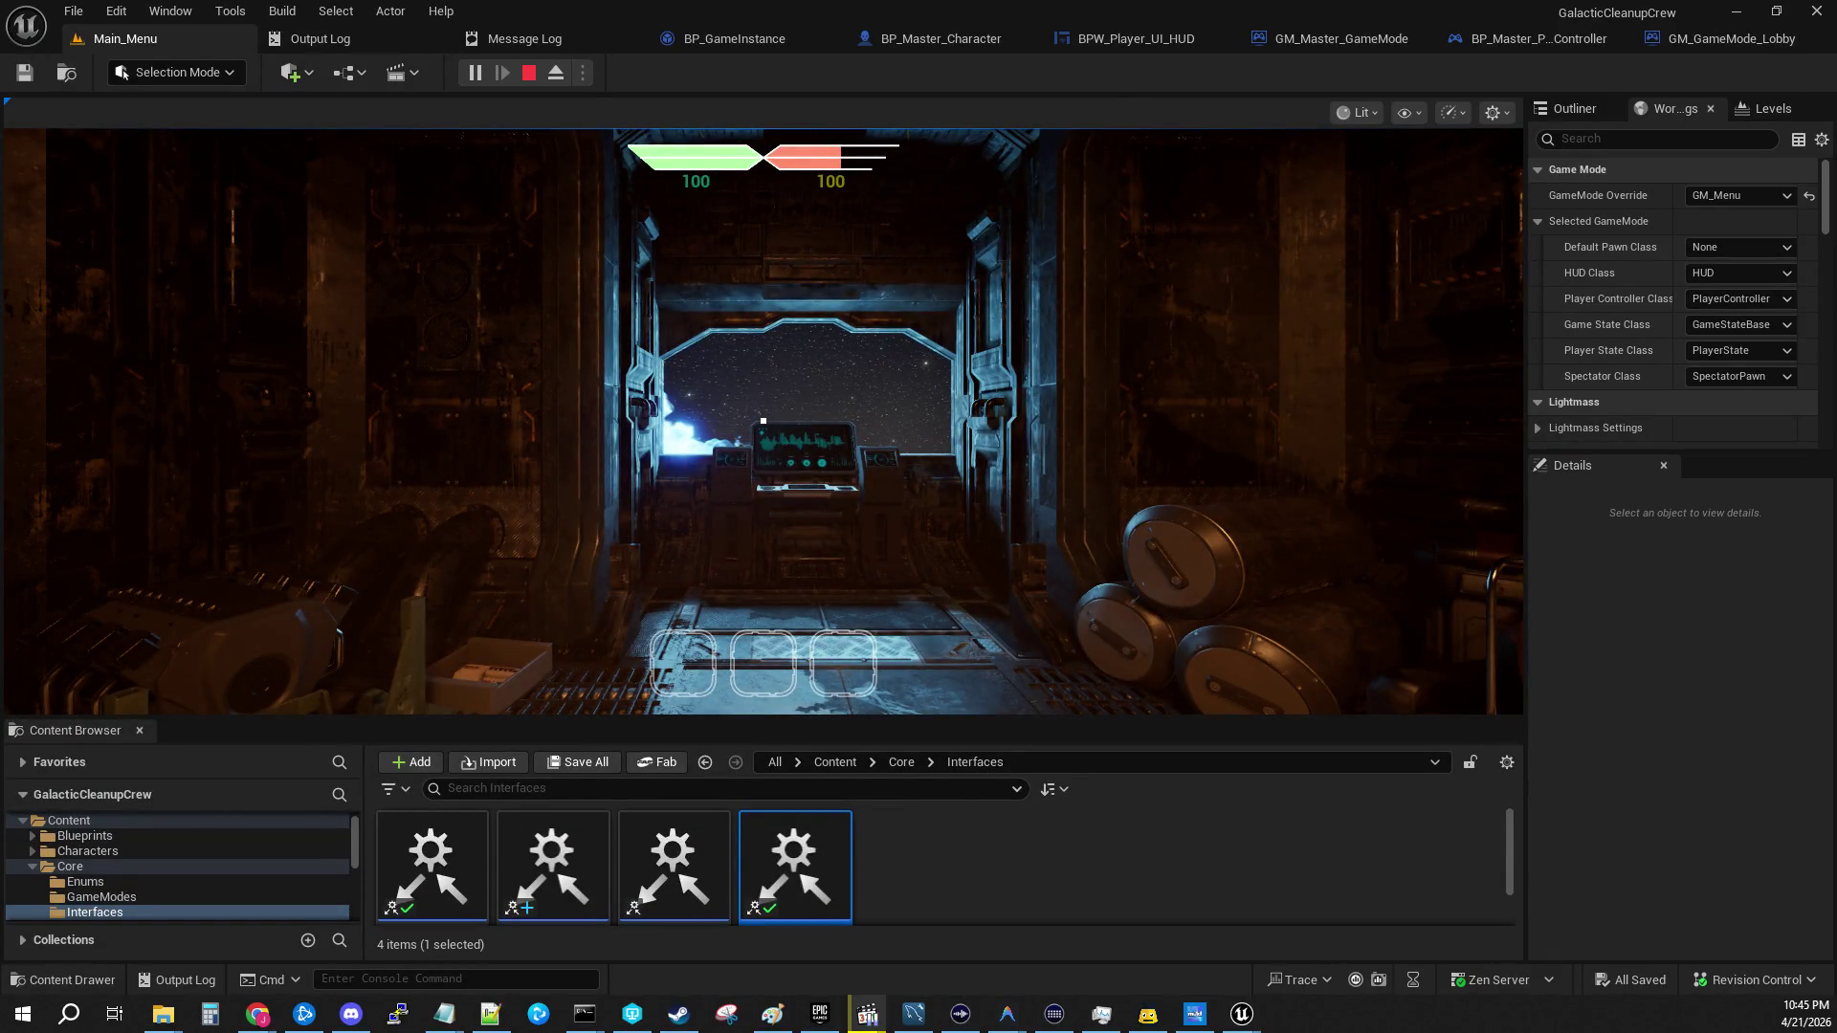
pyautogui.hotkey('alt', 'Tab')
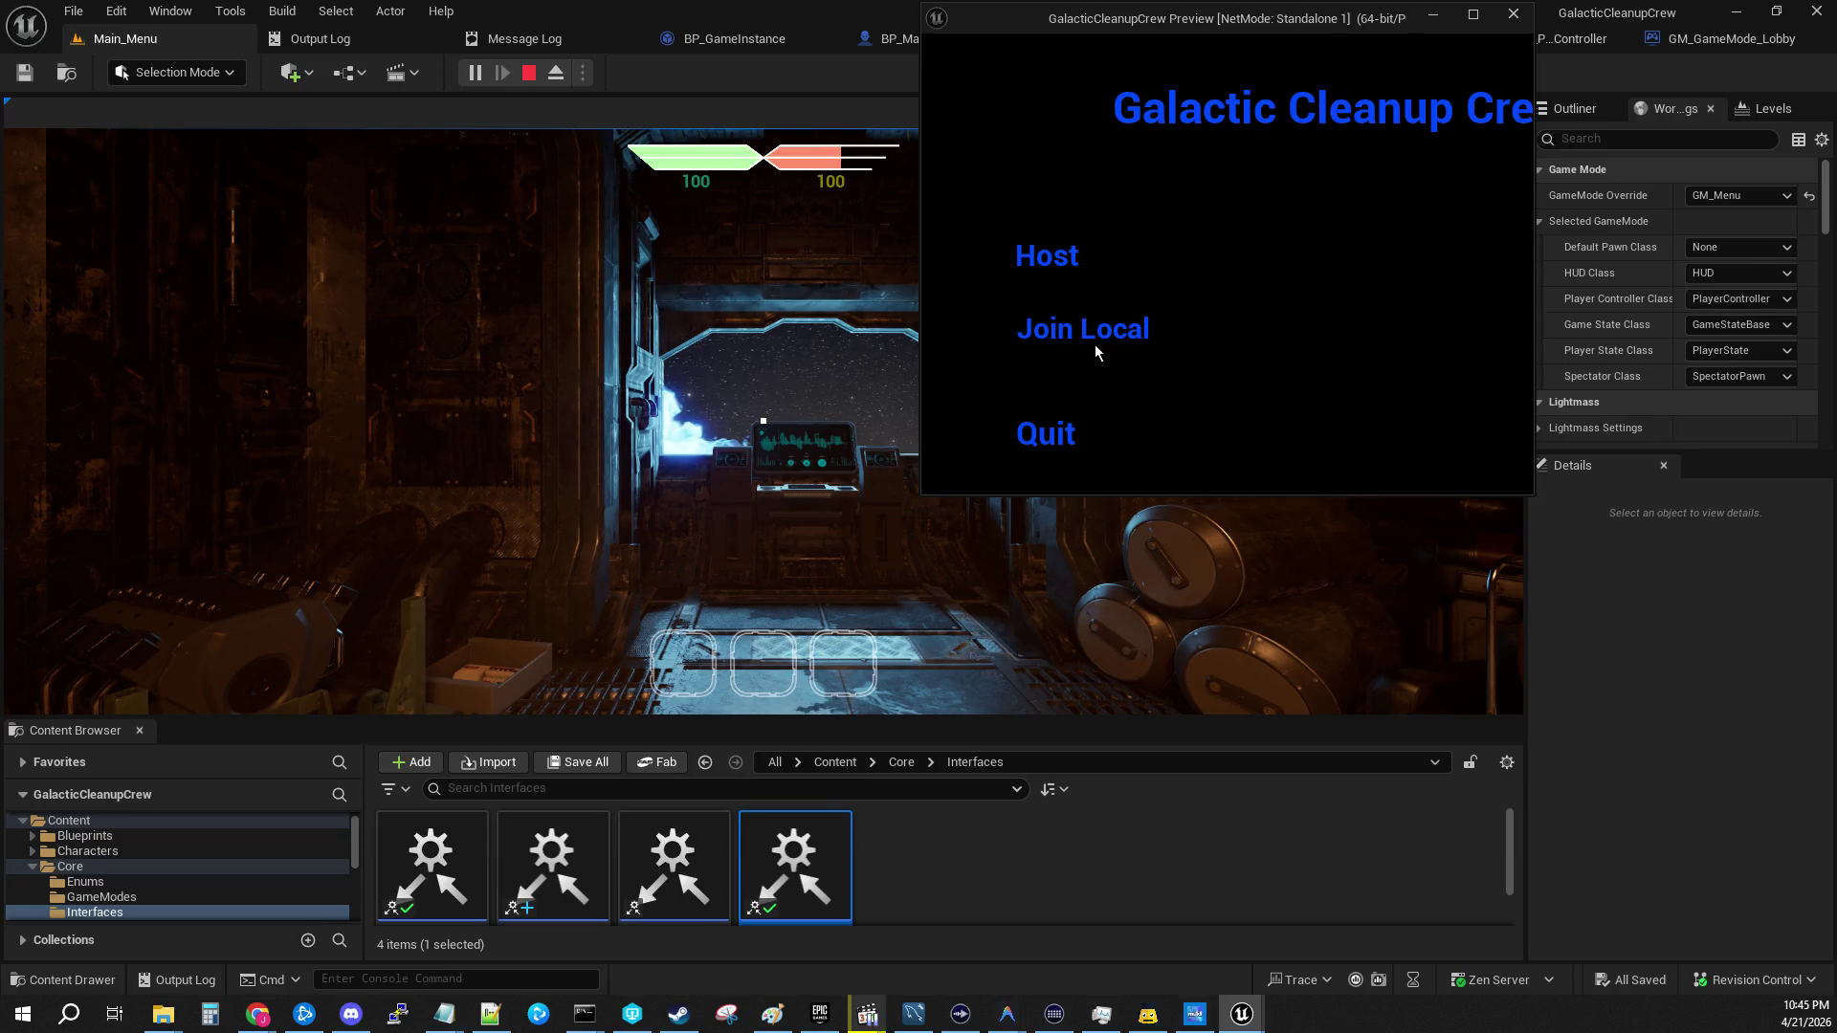
pyautogui.click(1080, 329)
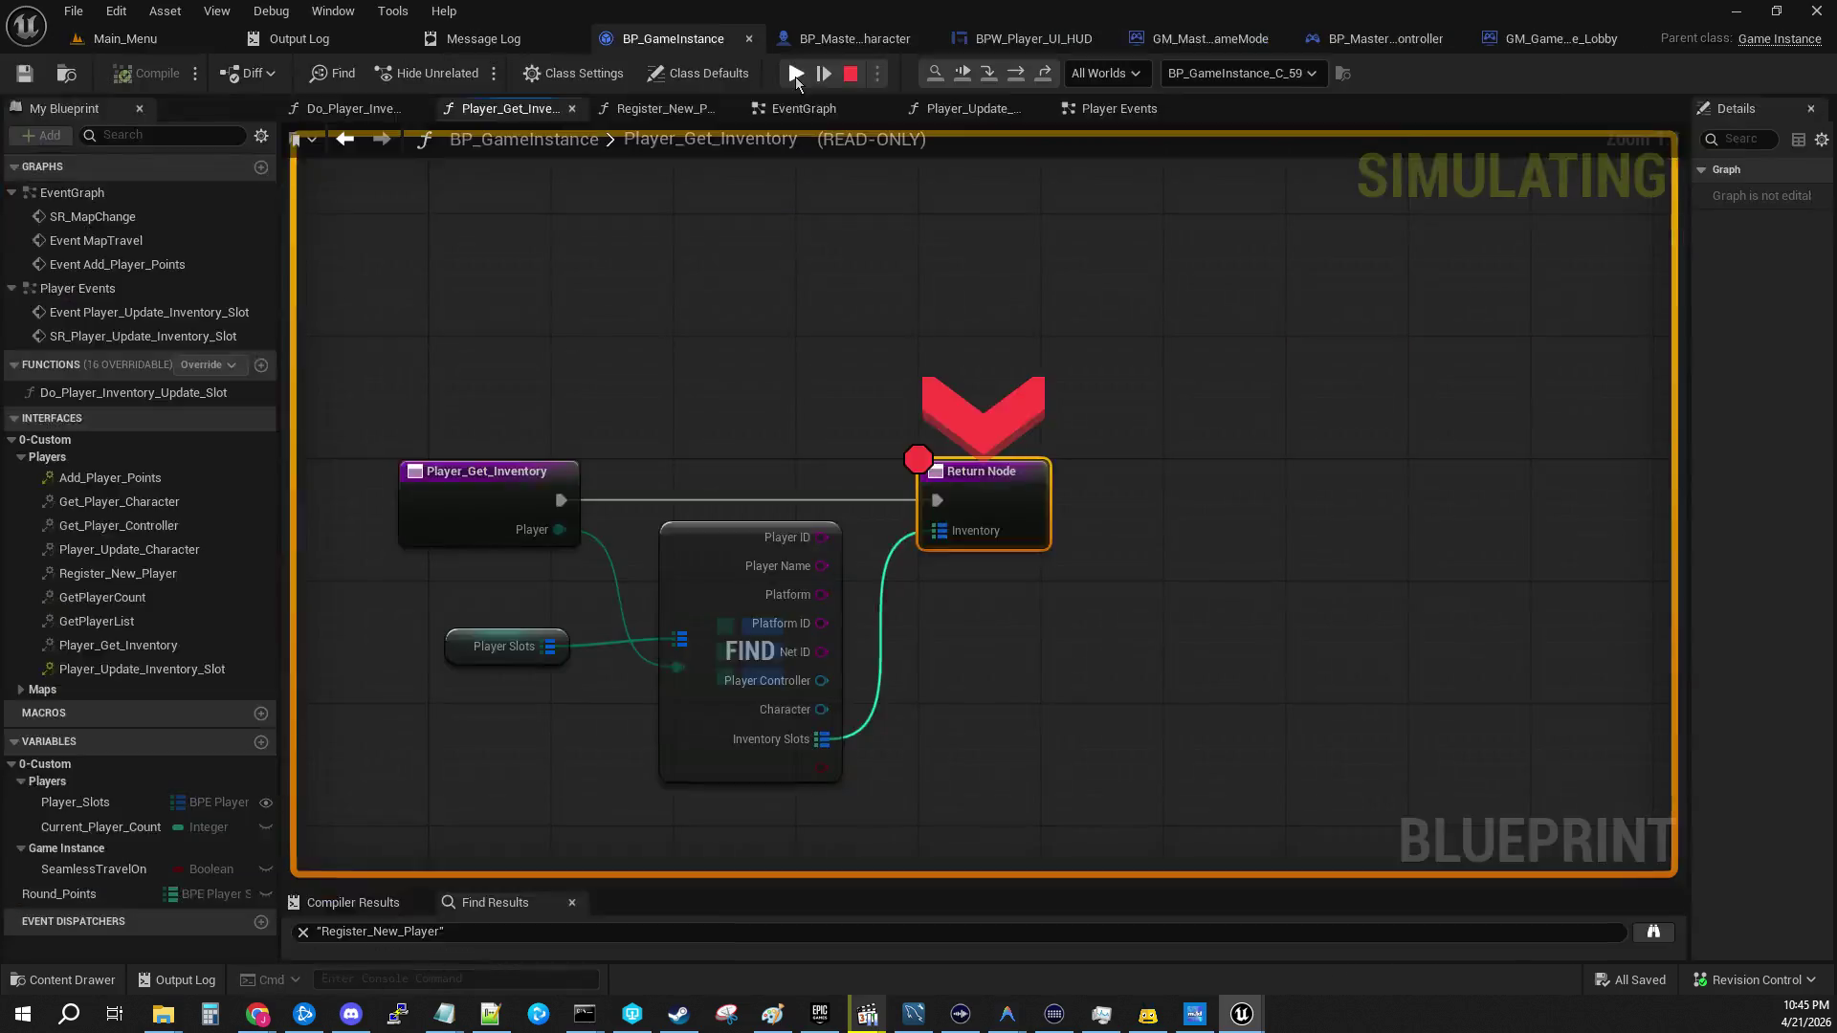
# Step: Resume past the BP_Master_Character, Player_Get_Inventory and Inventory graph breakpoints while the map loads
pyautogui.click(795, 73)
pyautogui.click(794, 79)
pyautogui.click(800, 82)
pyautogui.click(796, 74)
pyautogui.click(795, 74)
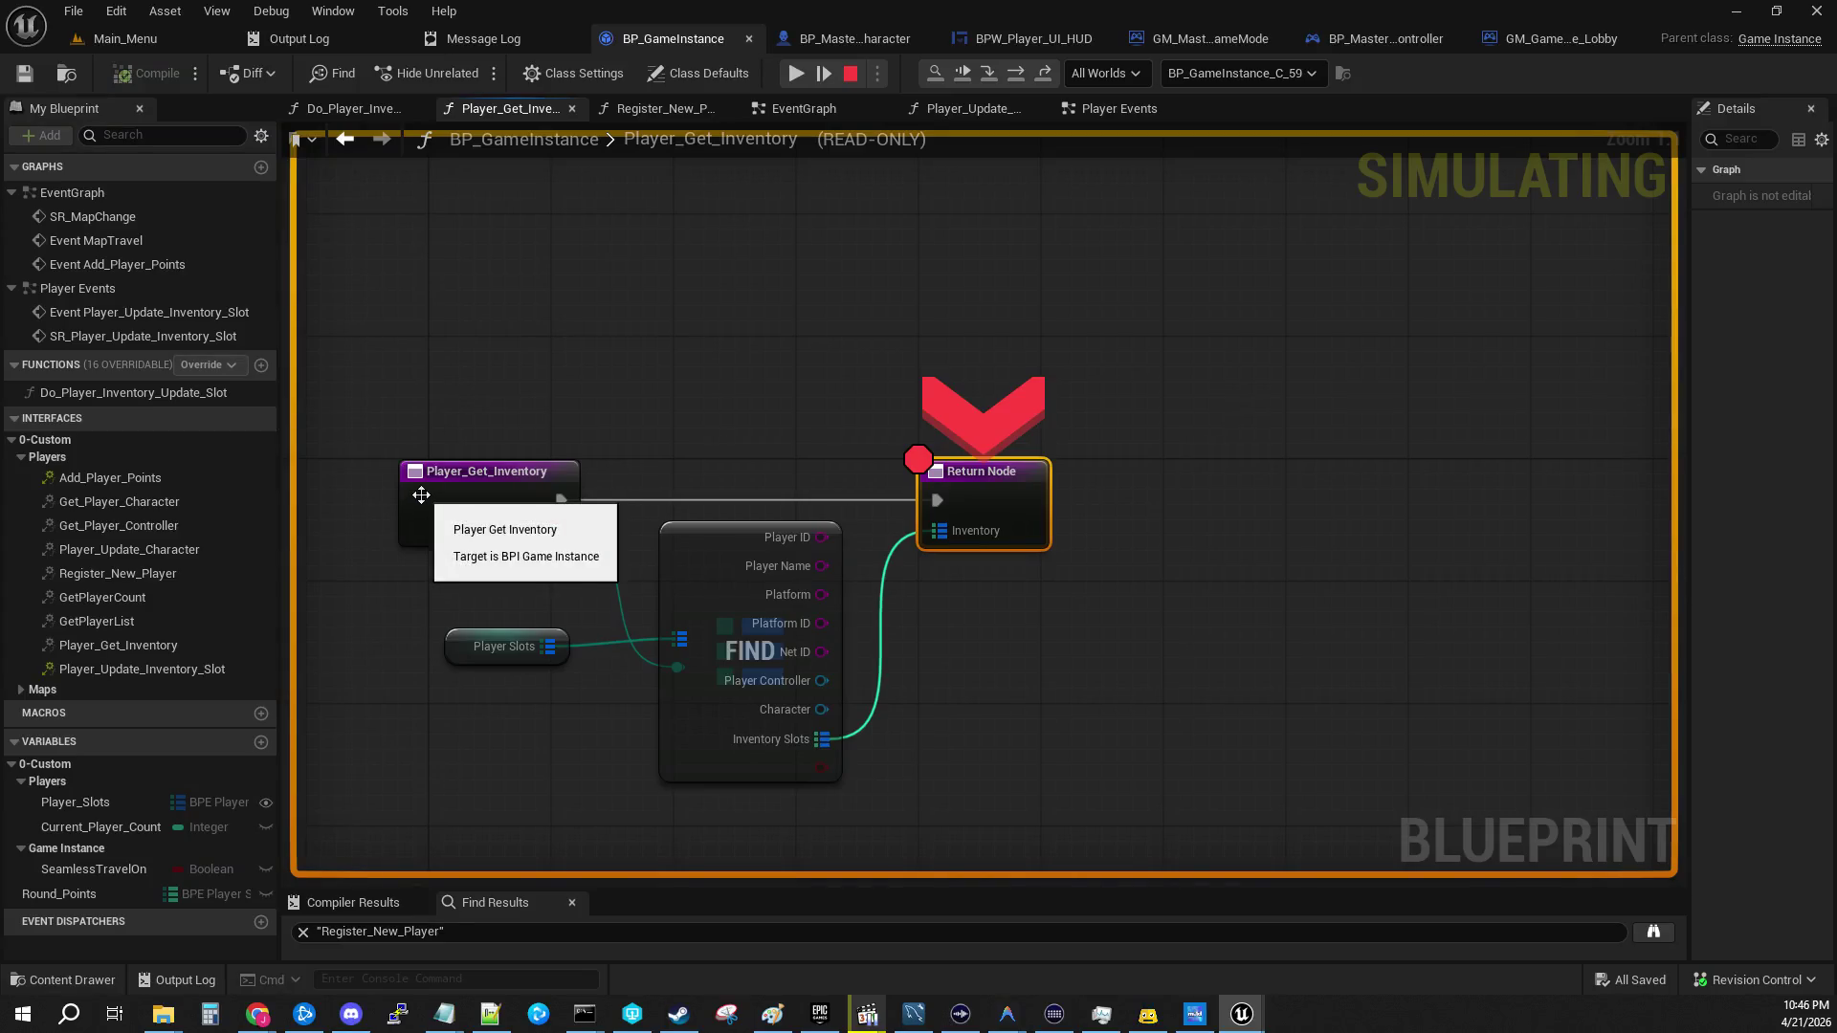
pyautogui.moveTo(540, 540)
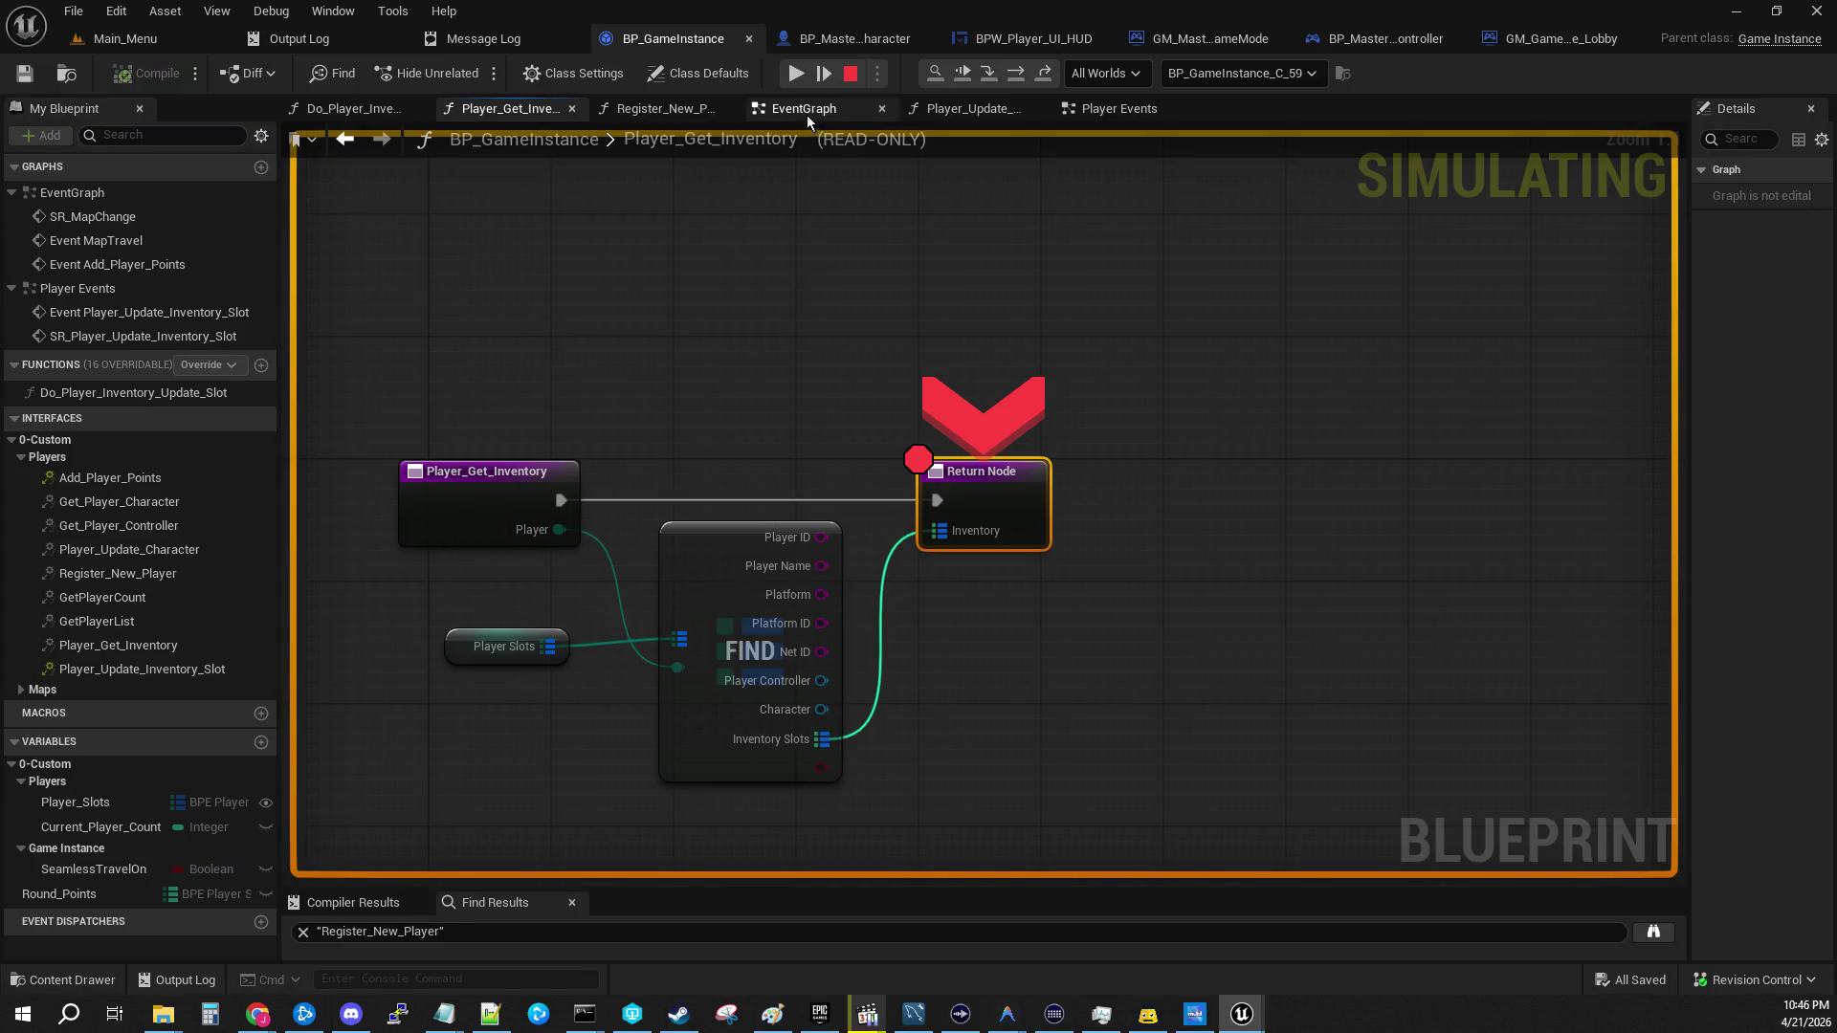
pyautogui.click(798, 75)
pyautogui.click(798, 74)
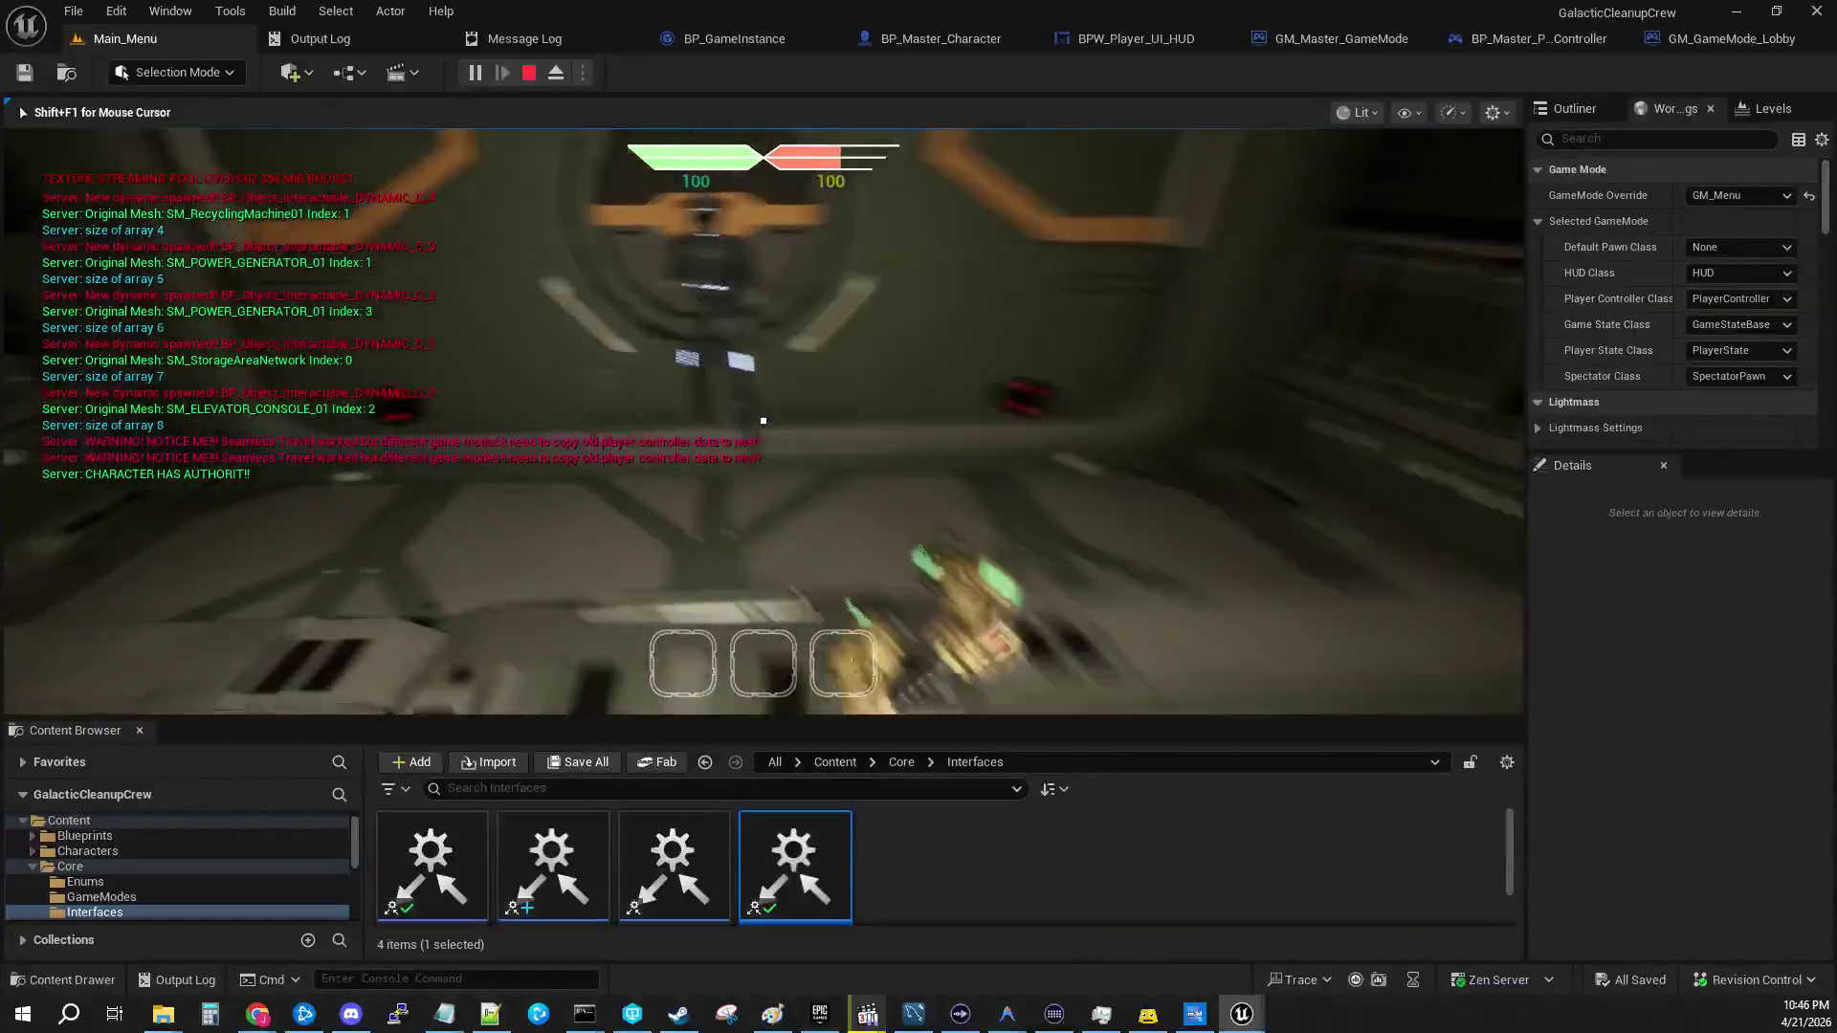
# Step: Free the mouse with Shift+F1, then recapture input in the main PIE viewport
pyautogui.hotkey('shift', 'F1')
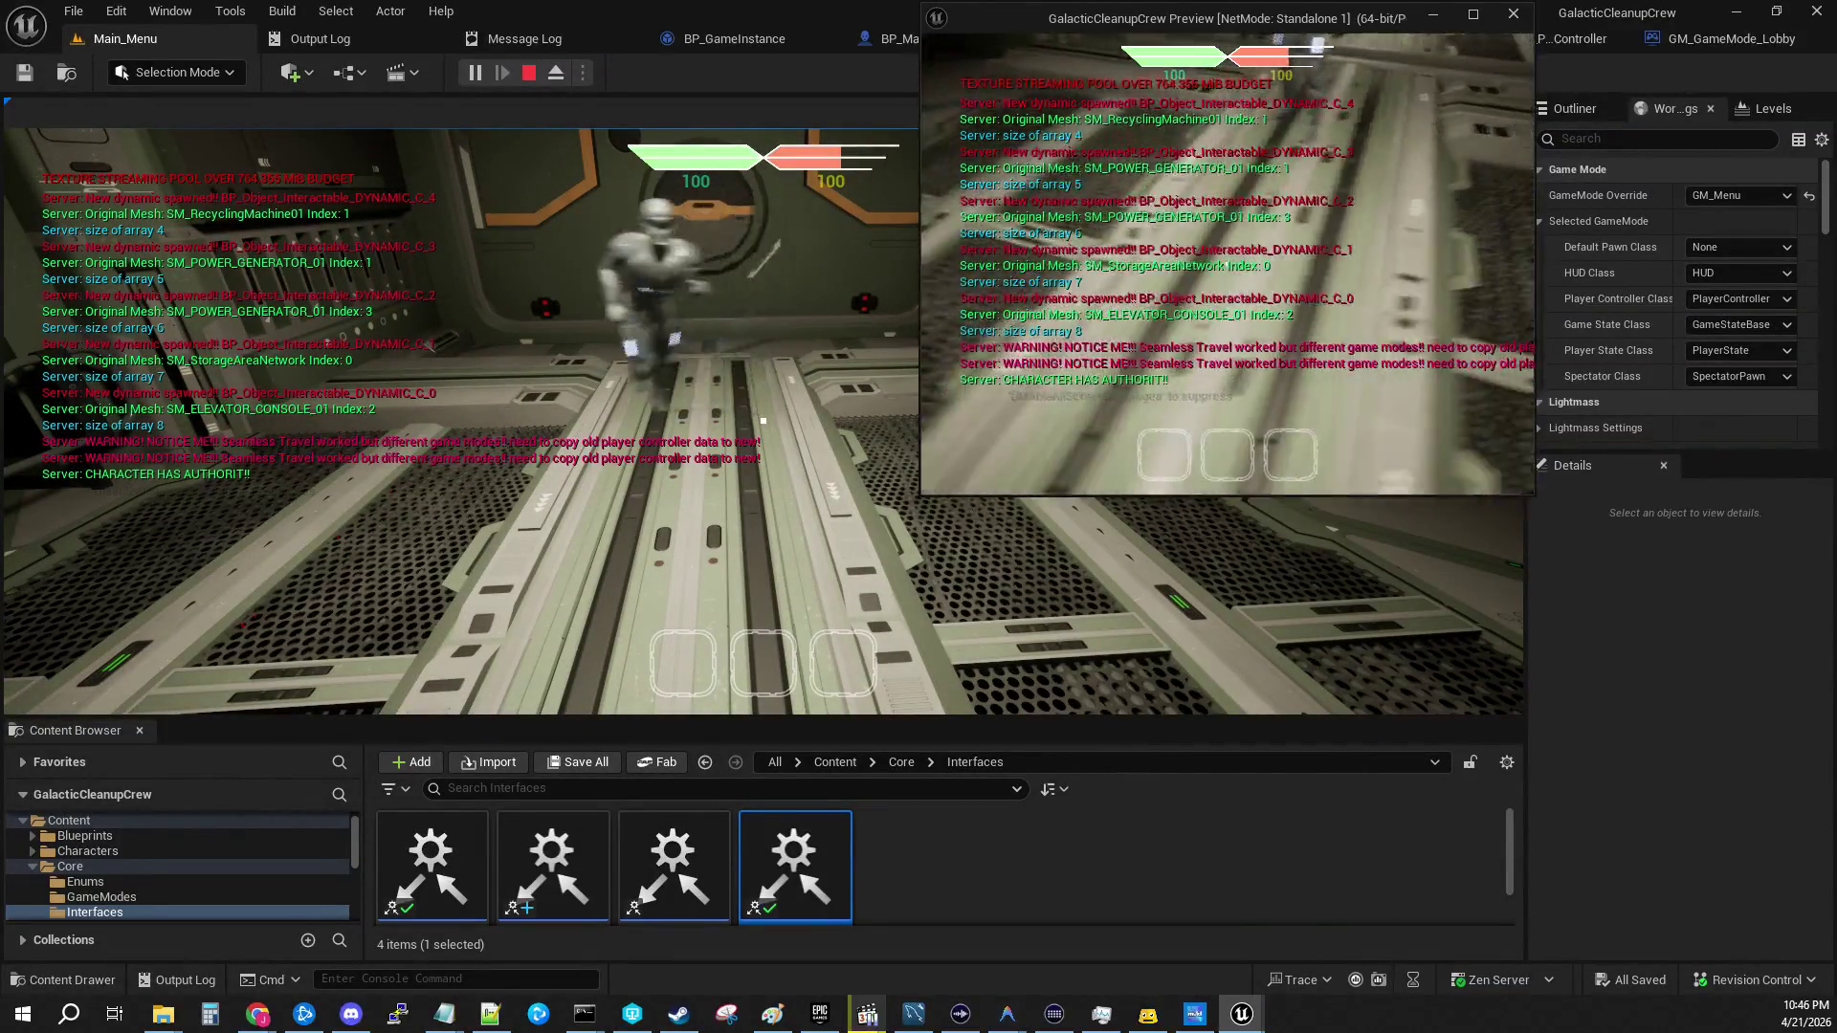
pyautogui.click(763, 421)
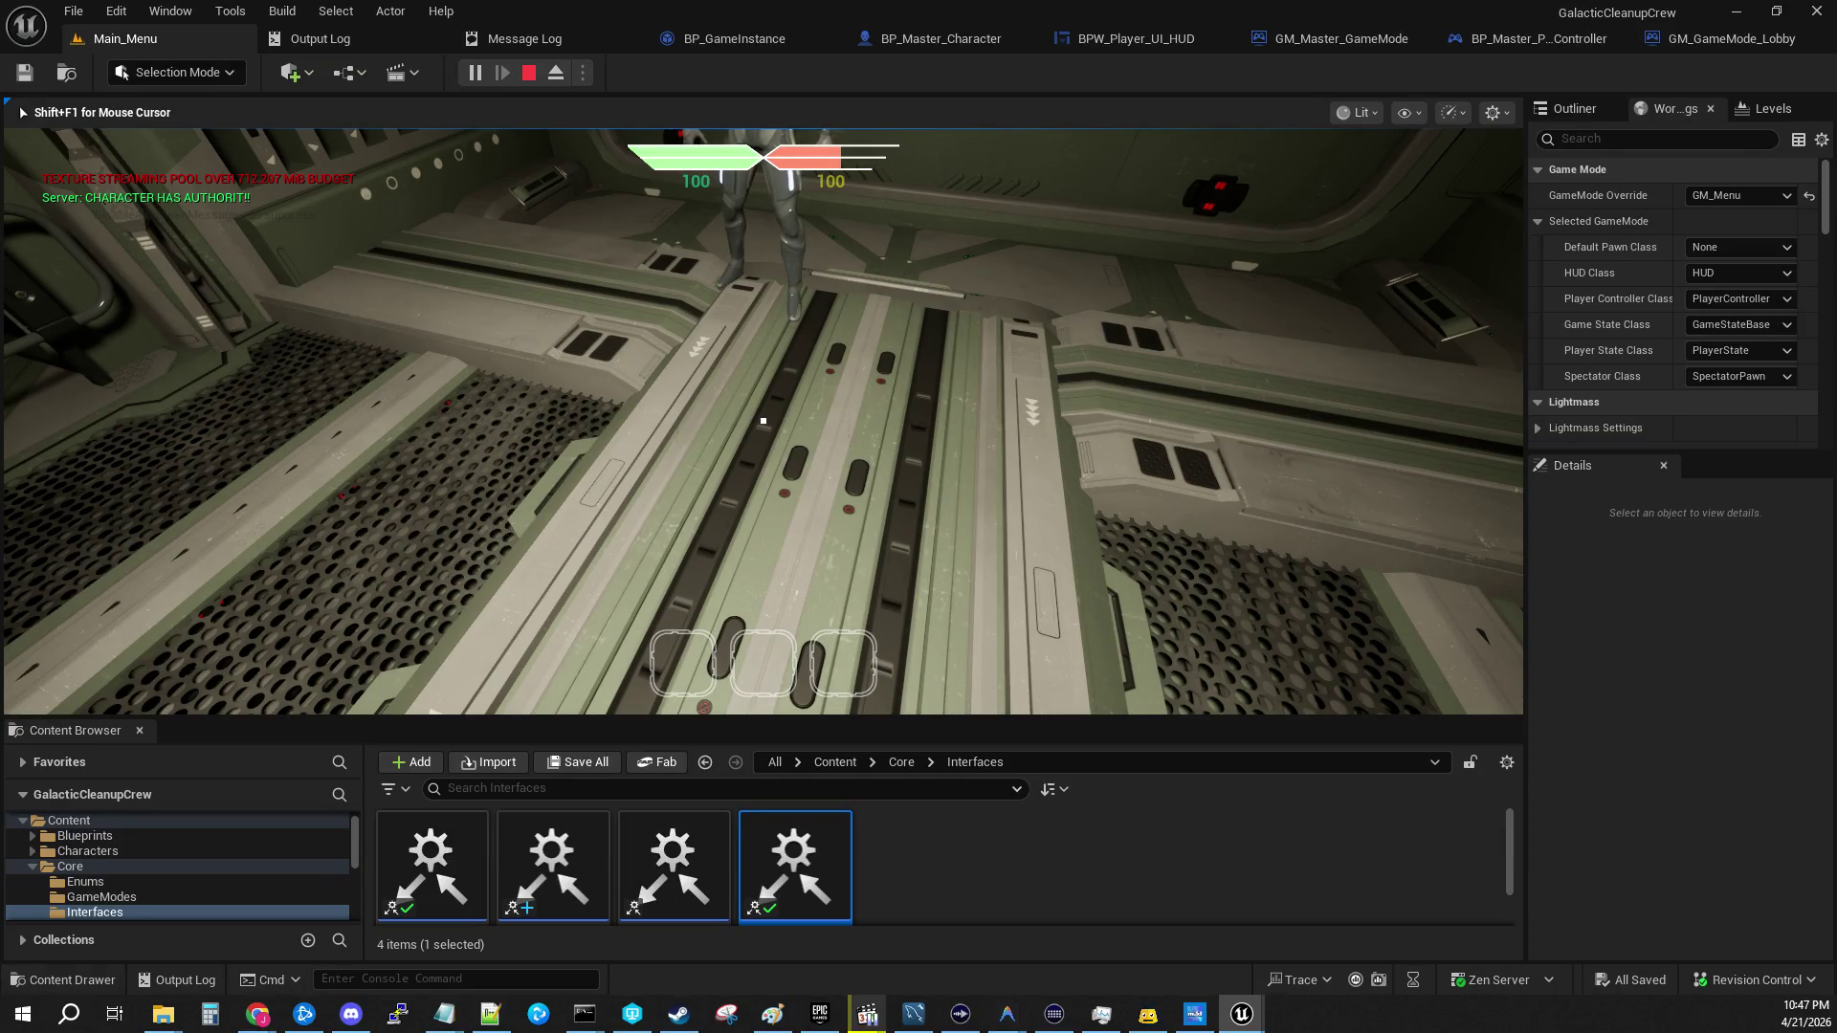
pyautogui.moveTo(762, 420)
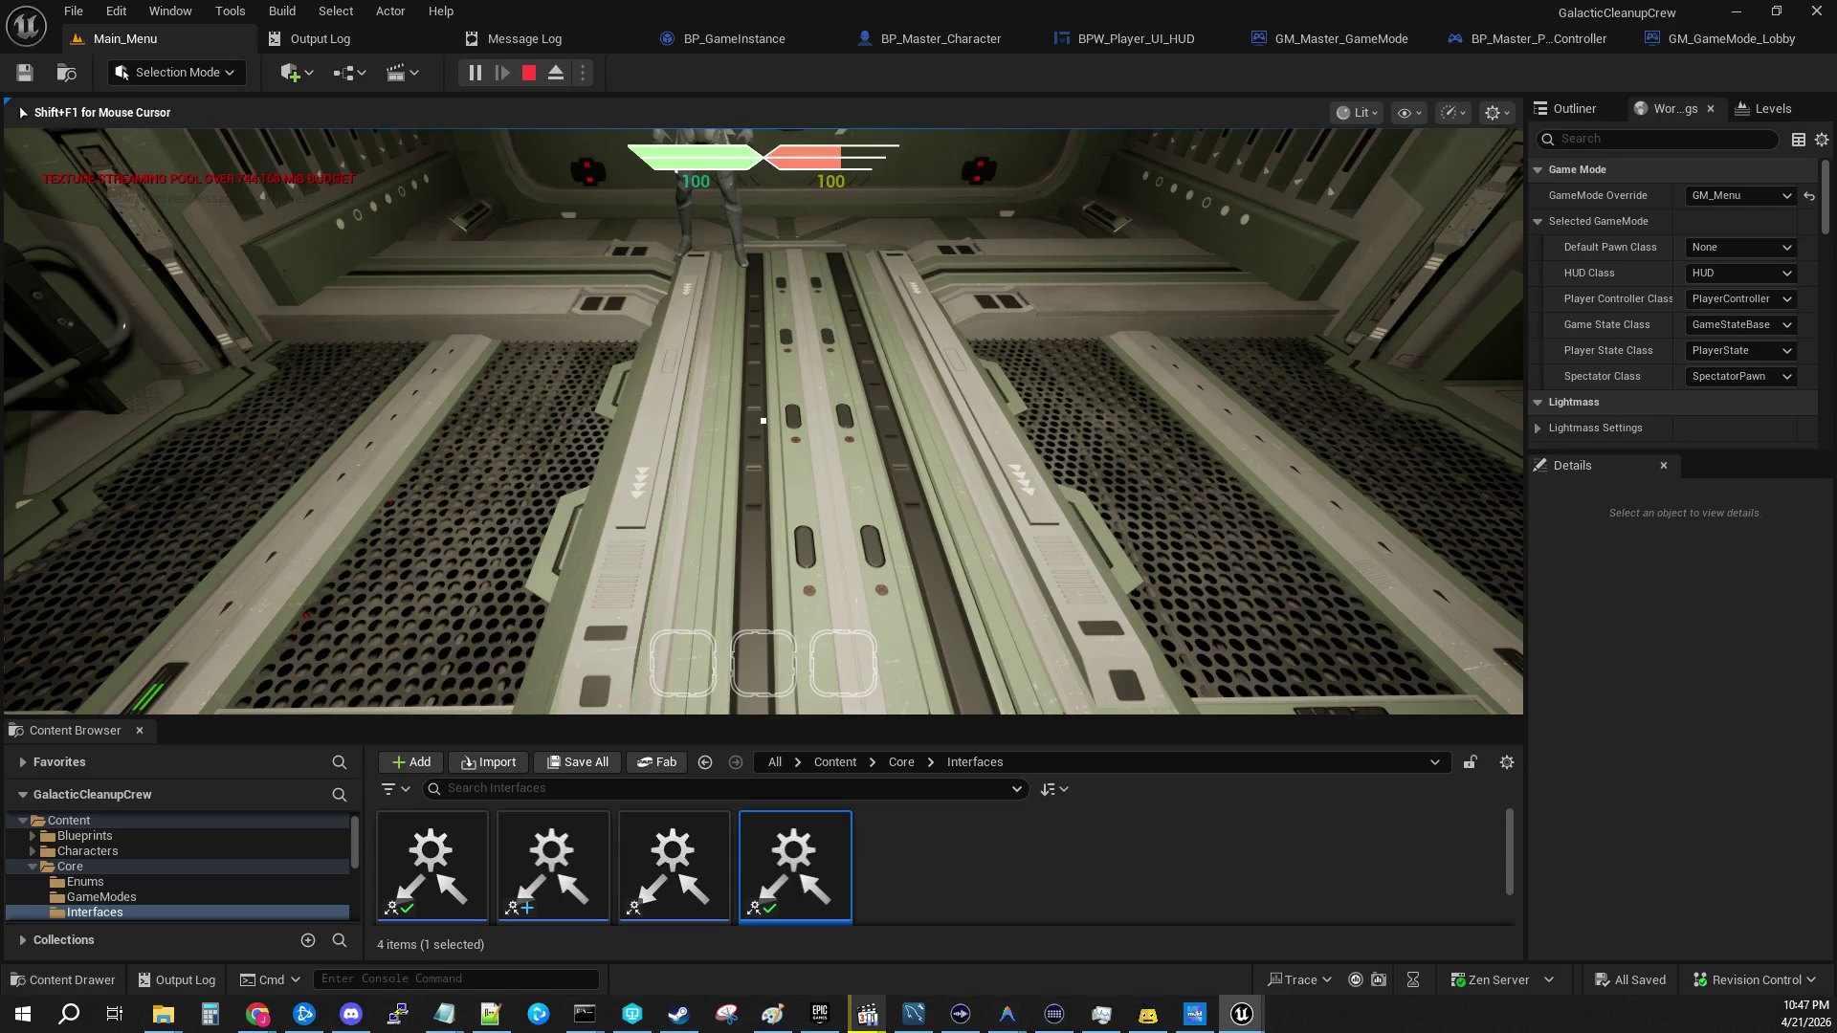
pyautogui.hotkey('shift', 'F1')
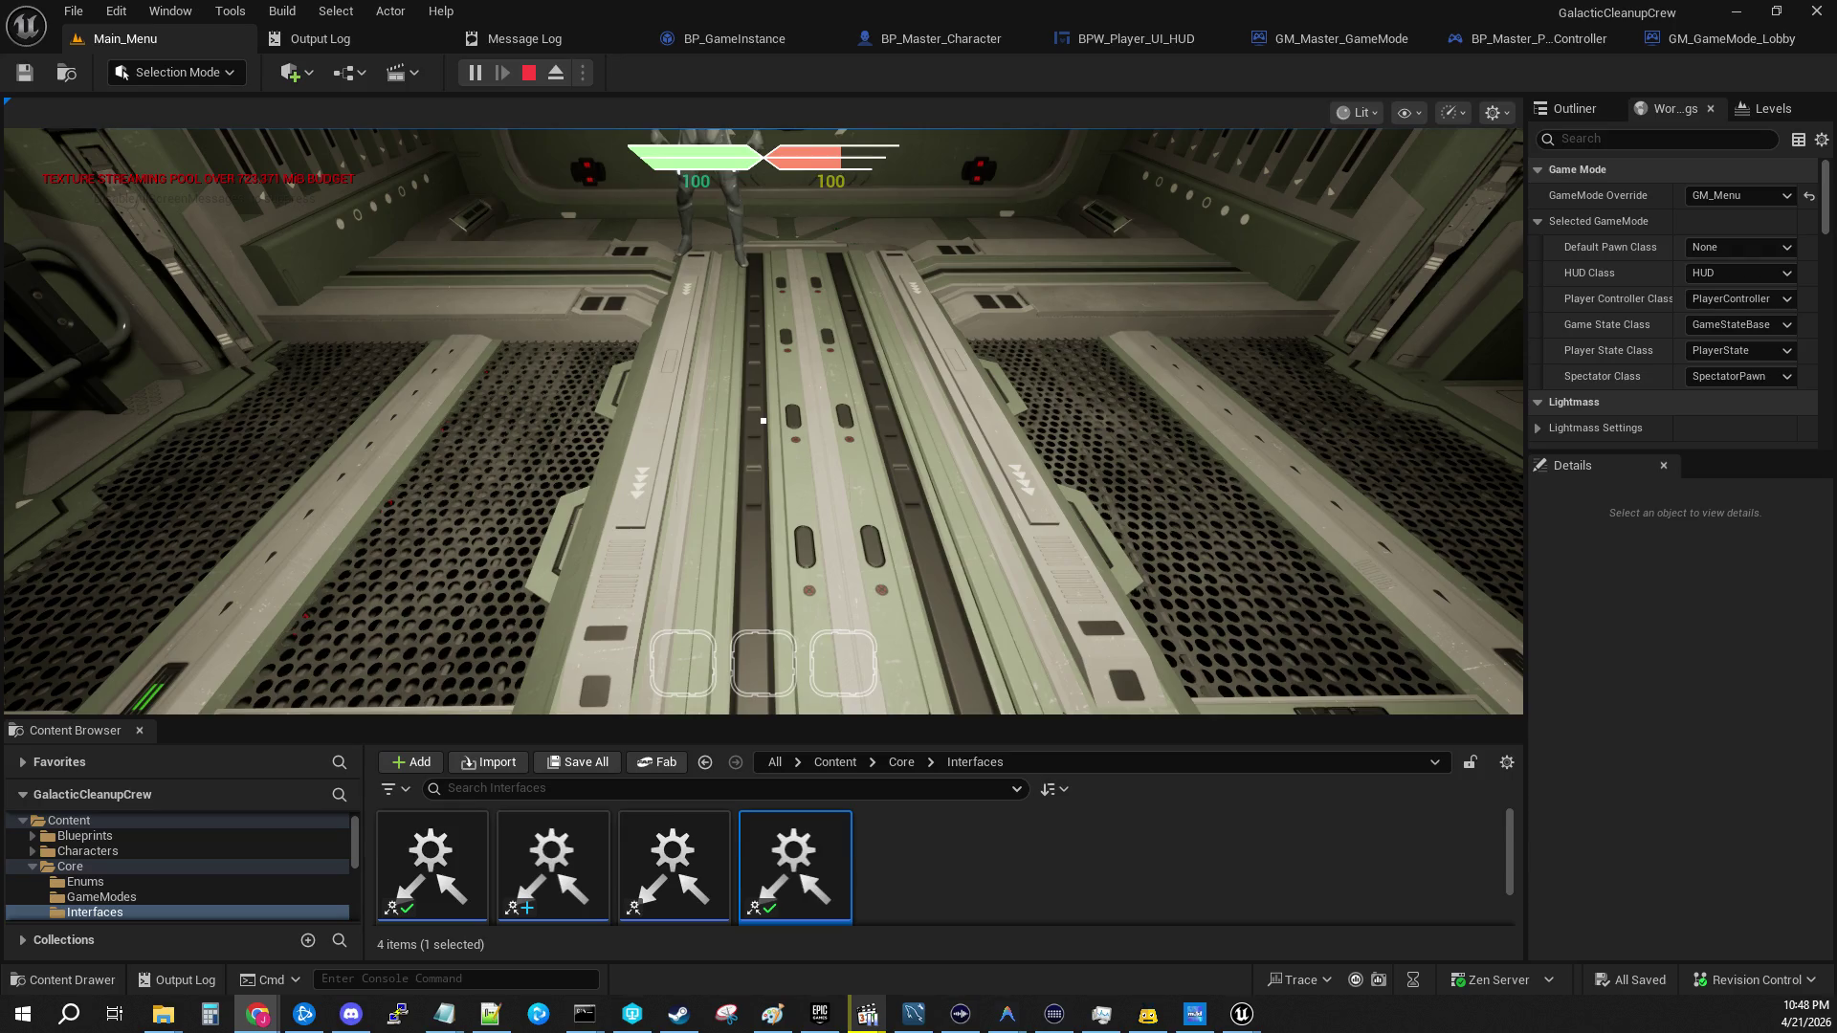
pyautogui.hotkey('alt', 'Tab')
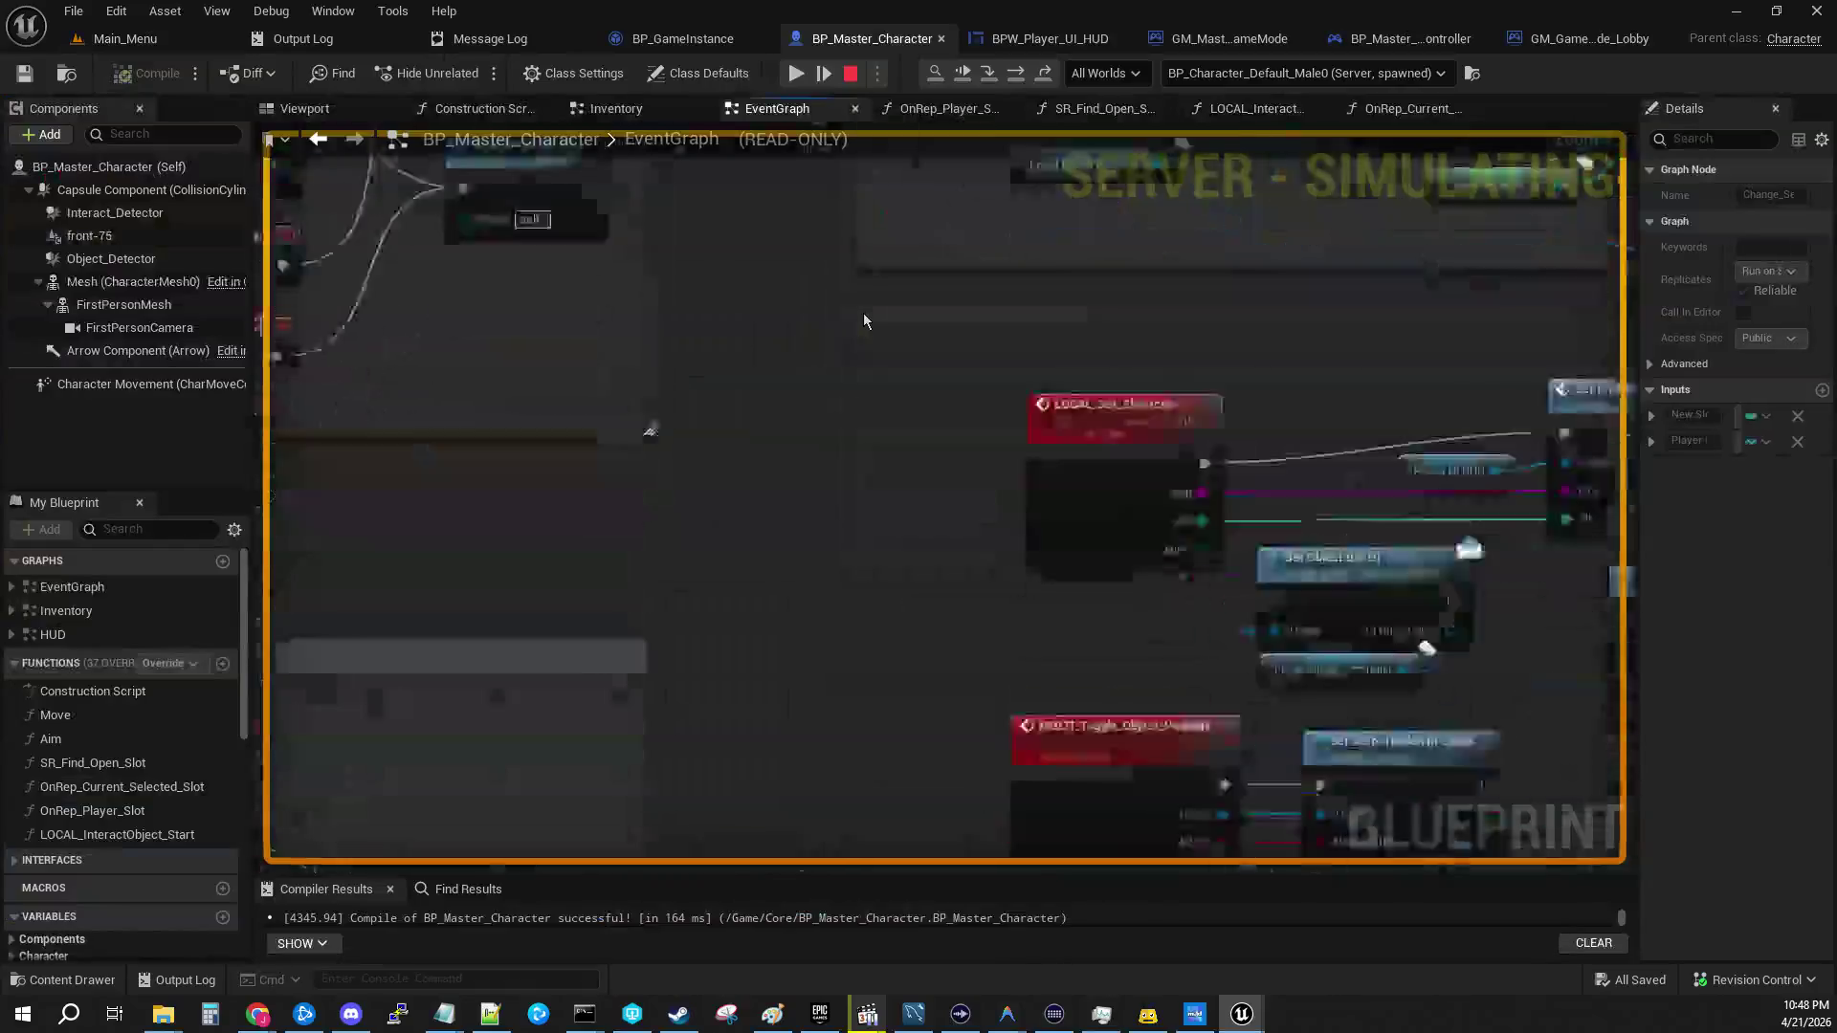
# Step: Resume past the character and Change_Selected_Slot breakpoints, cycling hotbar slots with the mouse wheel
pyautogui.click(802, 77)
pyautogui.click(802, 78)
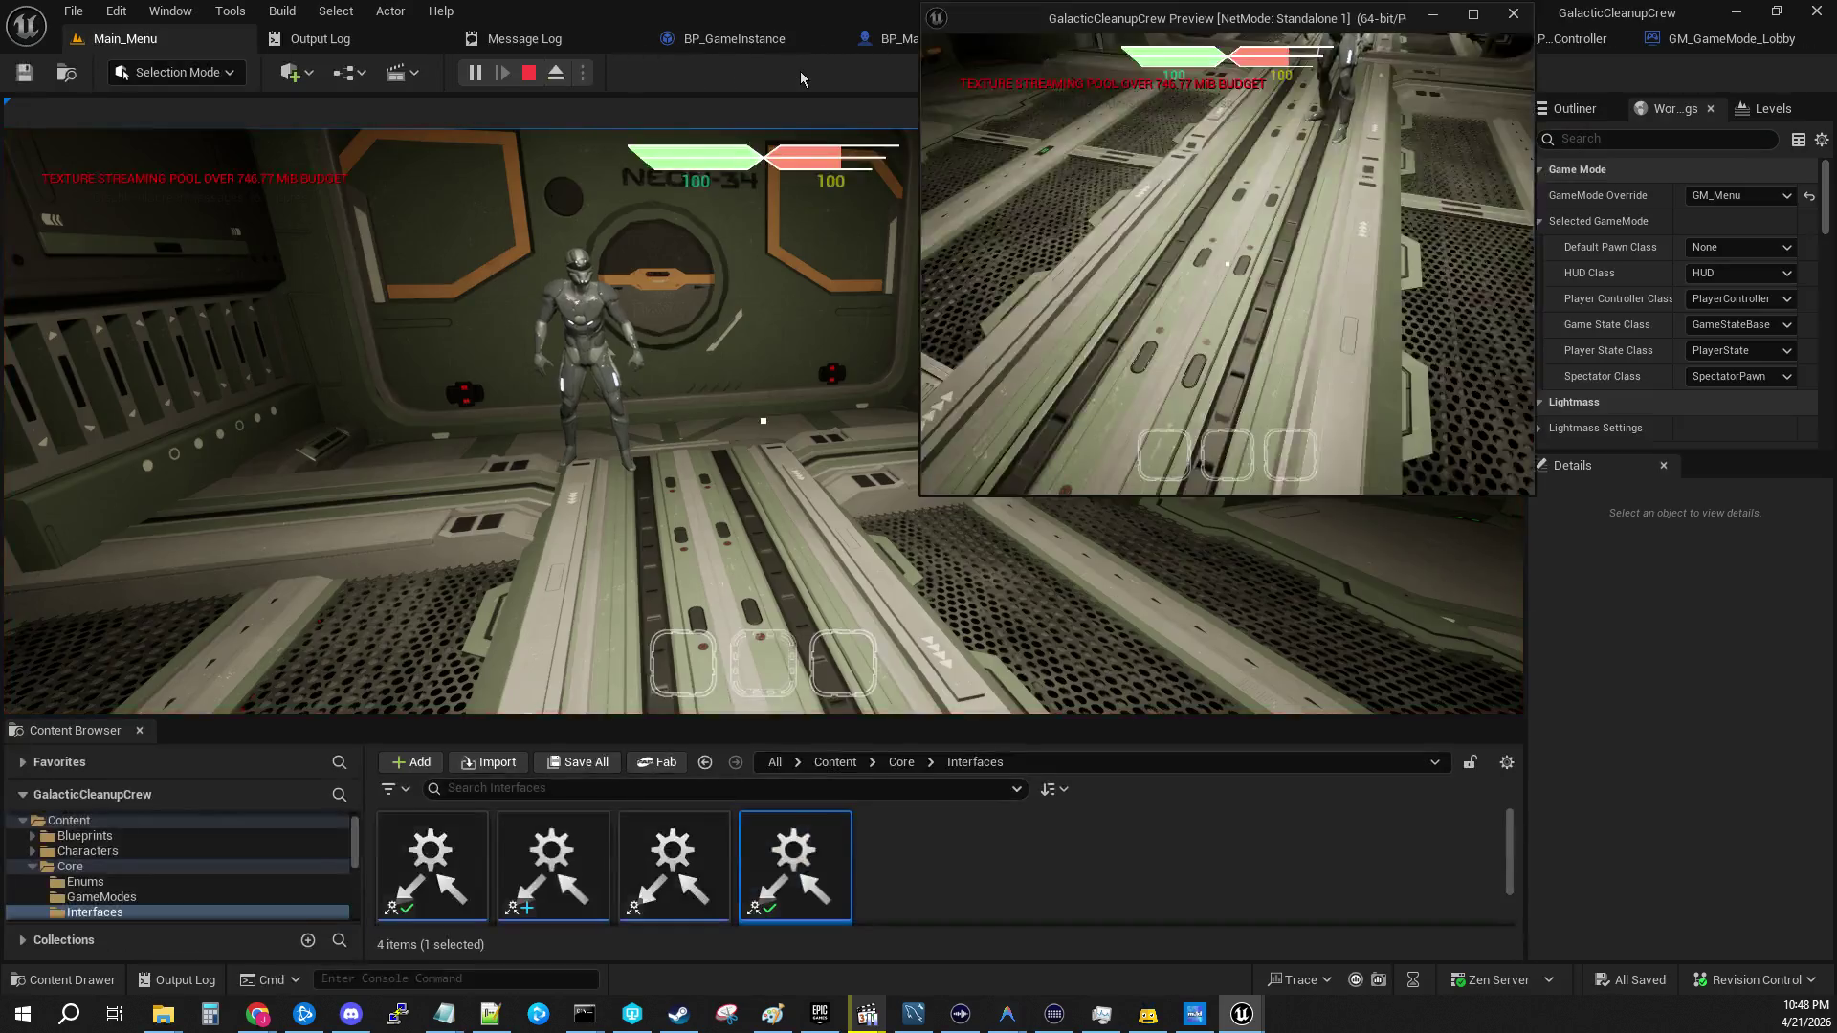
pyautogui.click(802, 288)
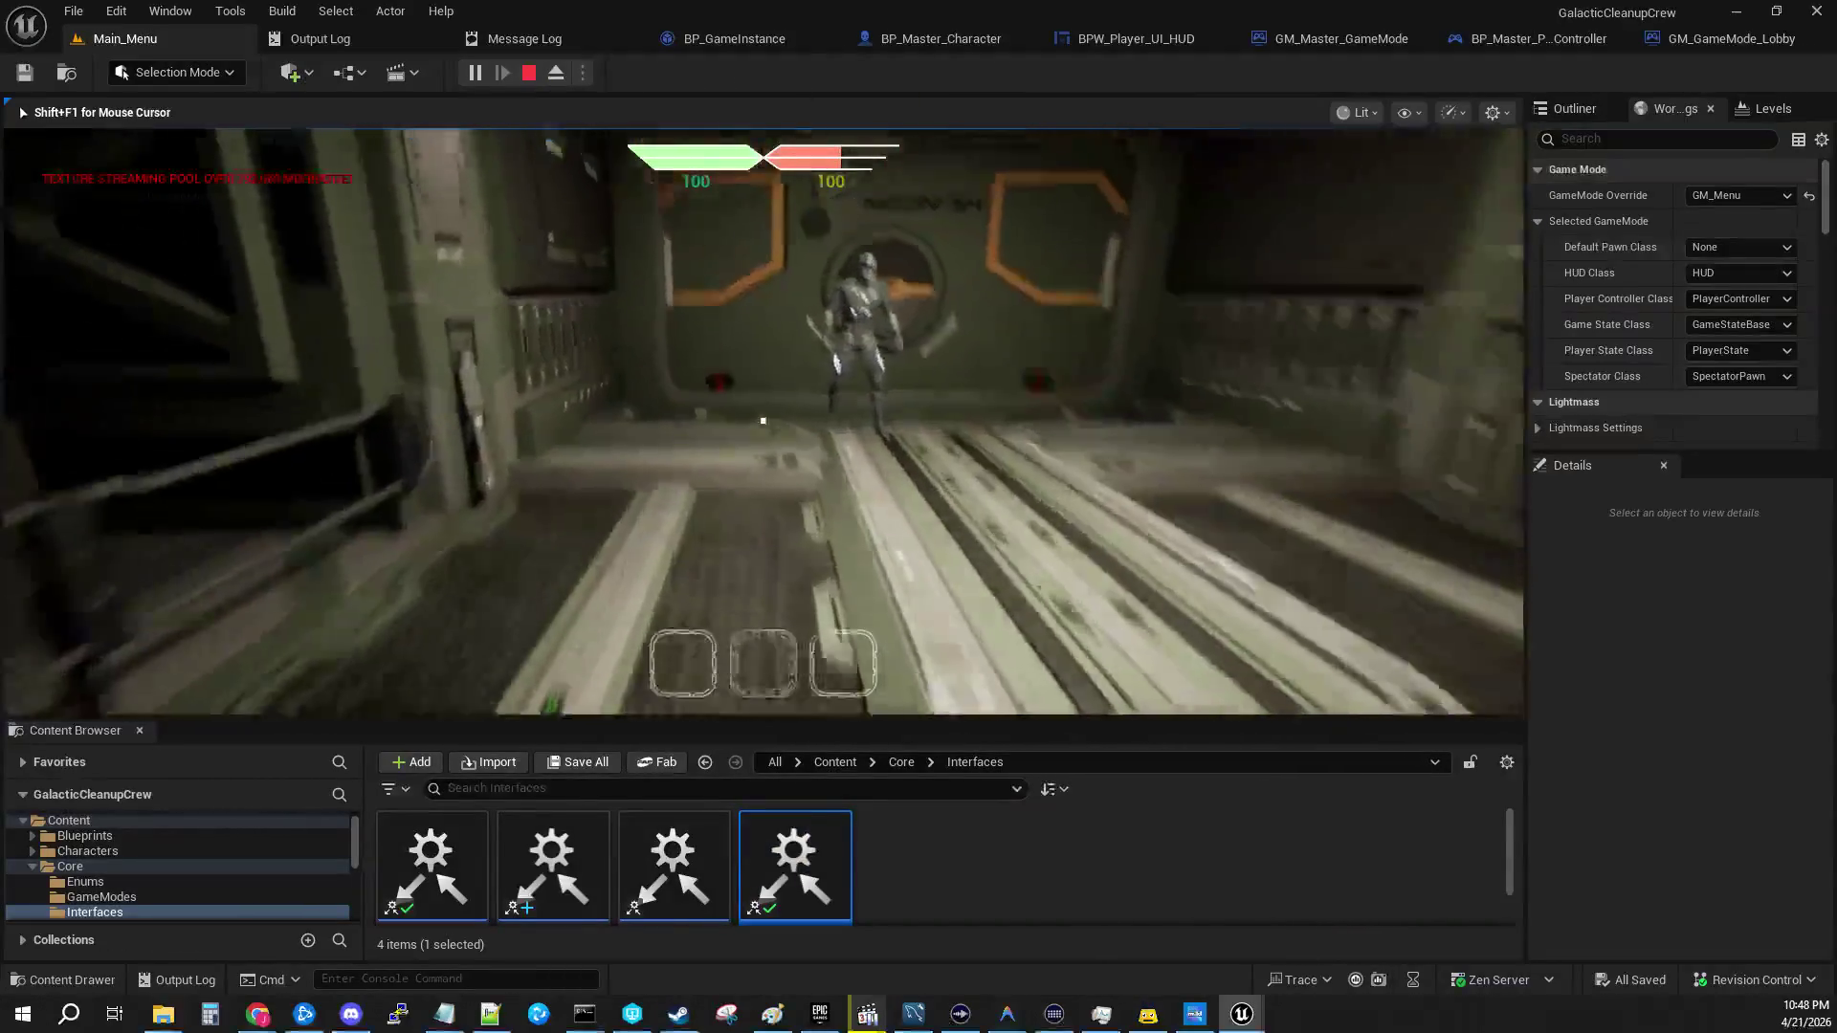
pyautogui.scroll(-1, 763, 420)
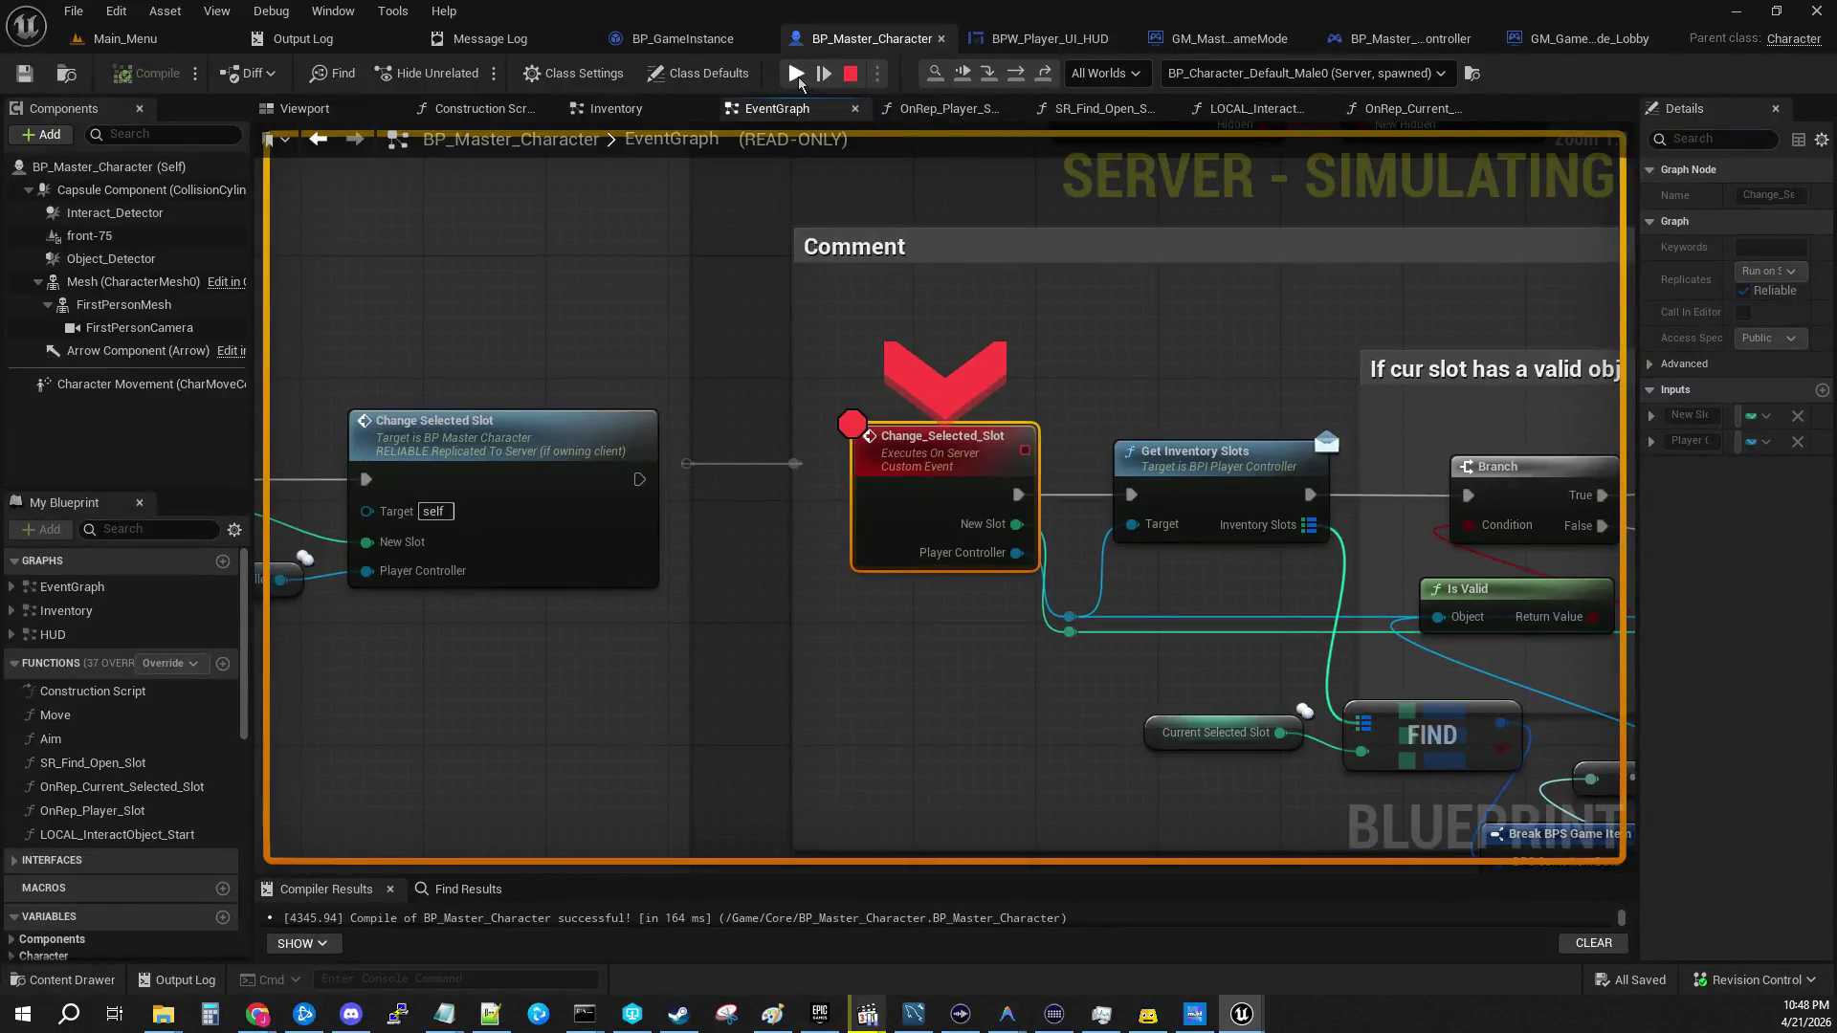
pyautogui.click(798, 77)
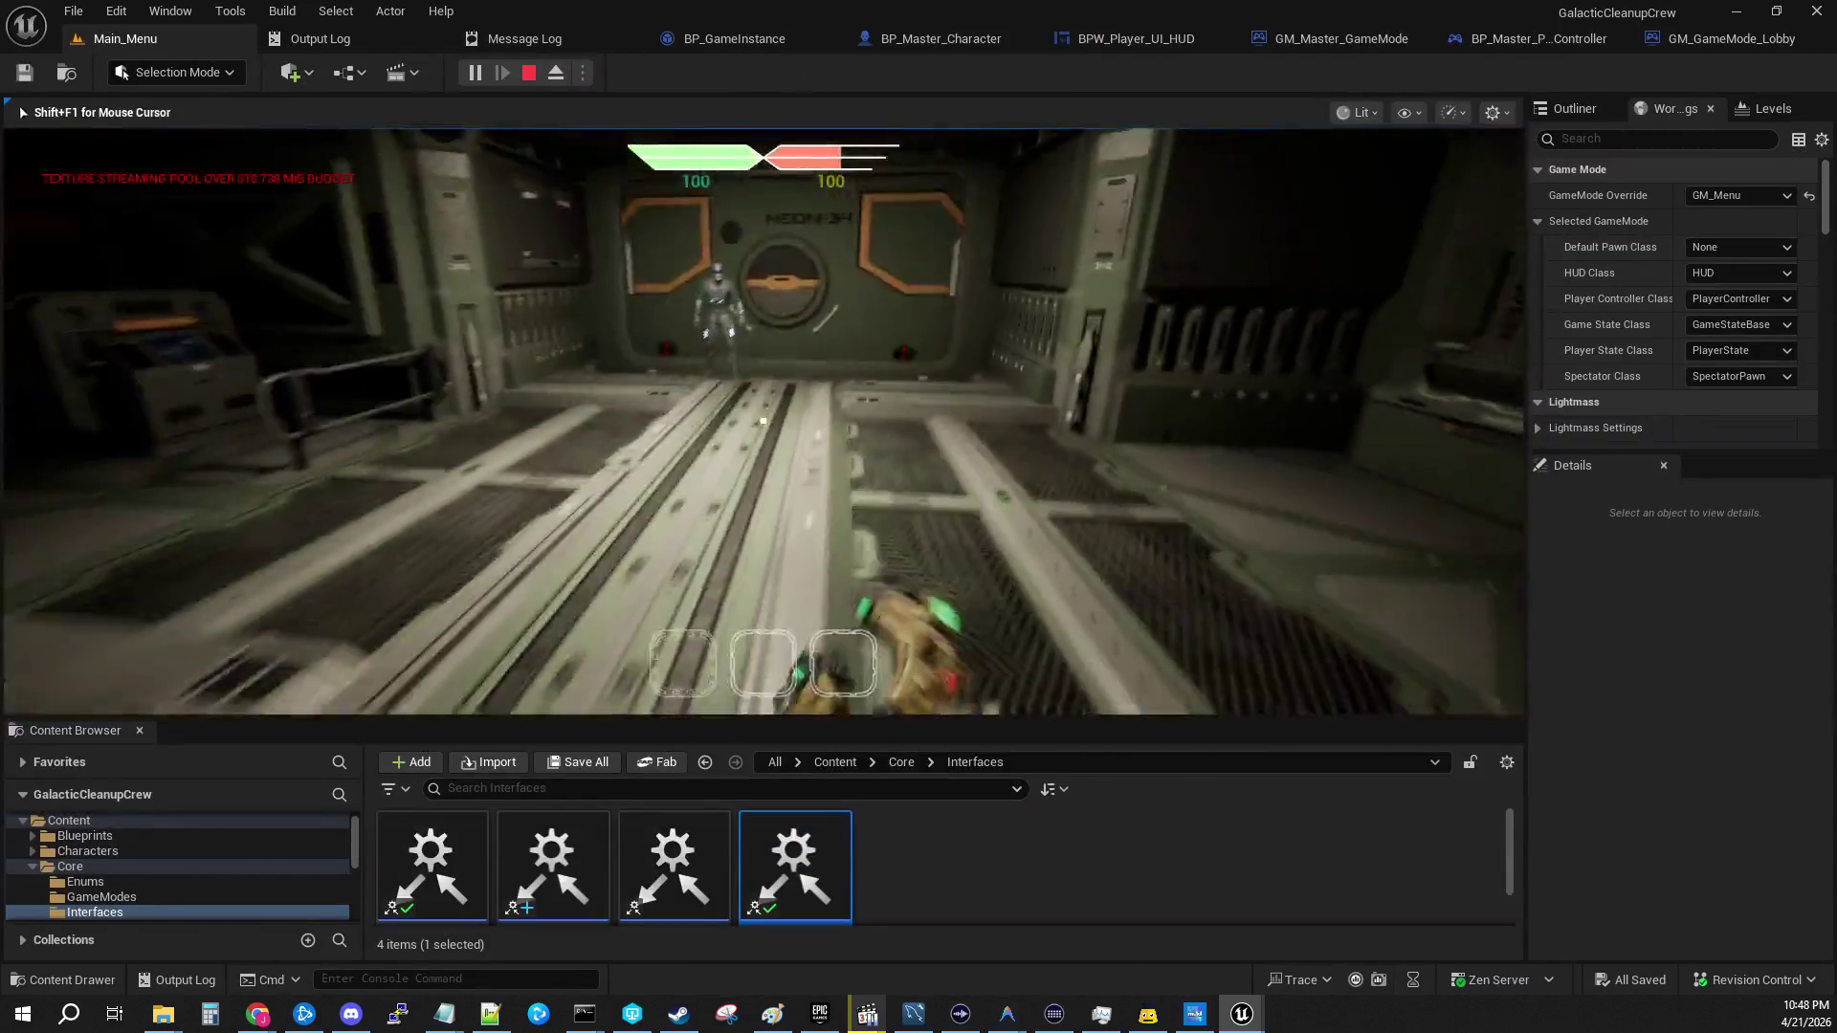
pyautogui.scroll(-1, 763, 421)
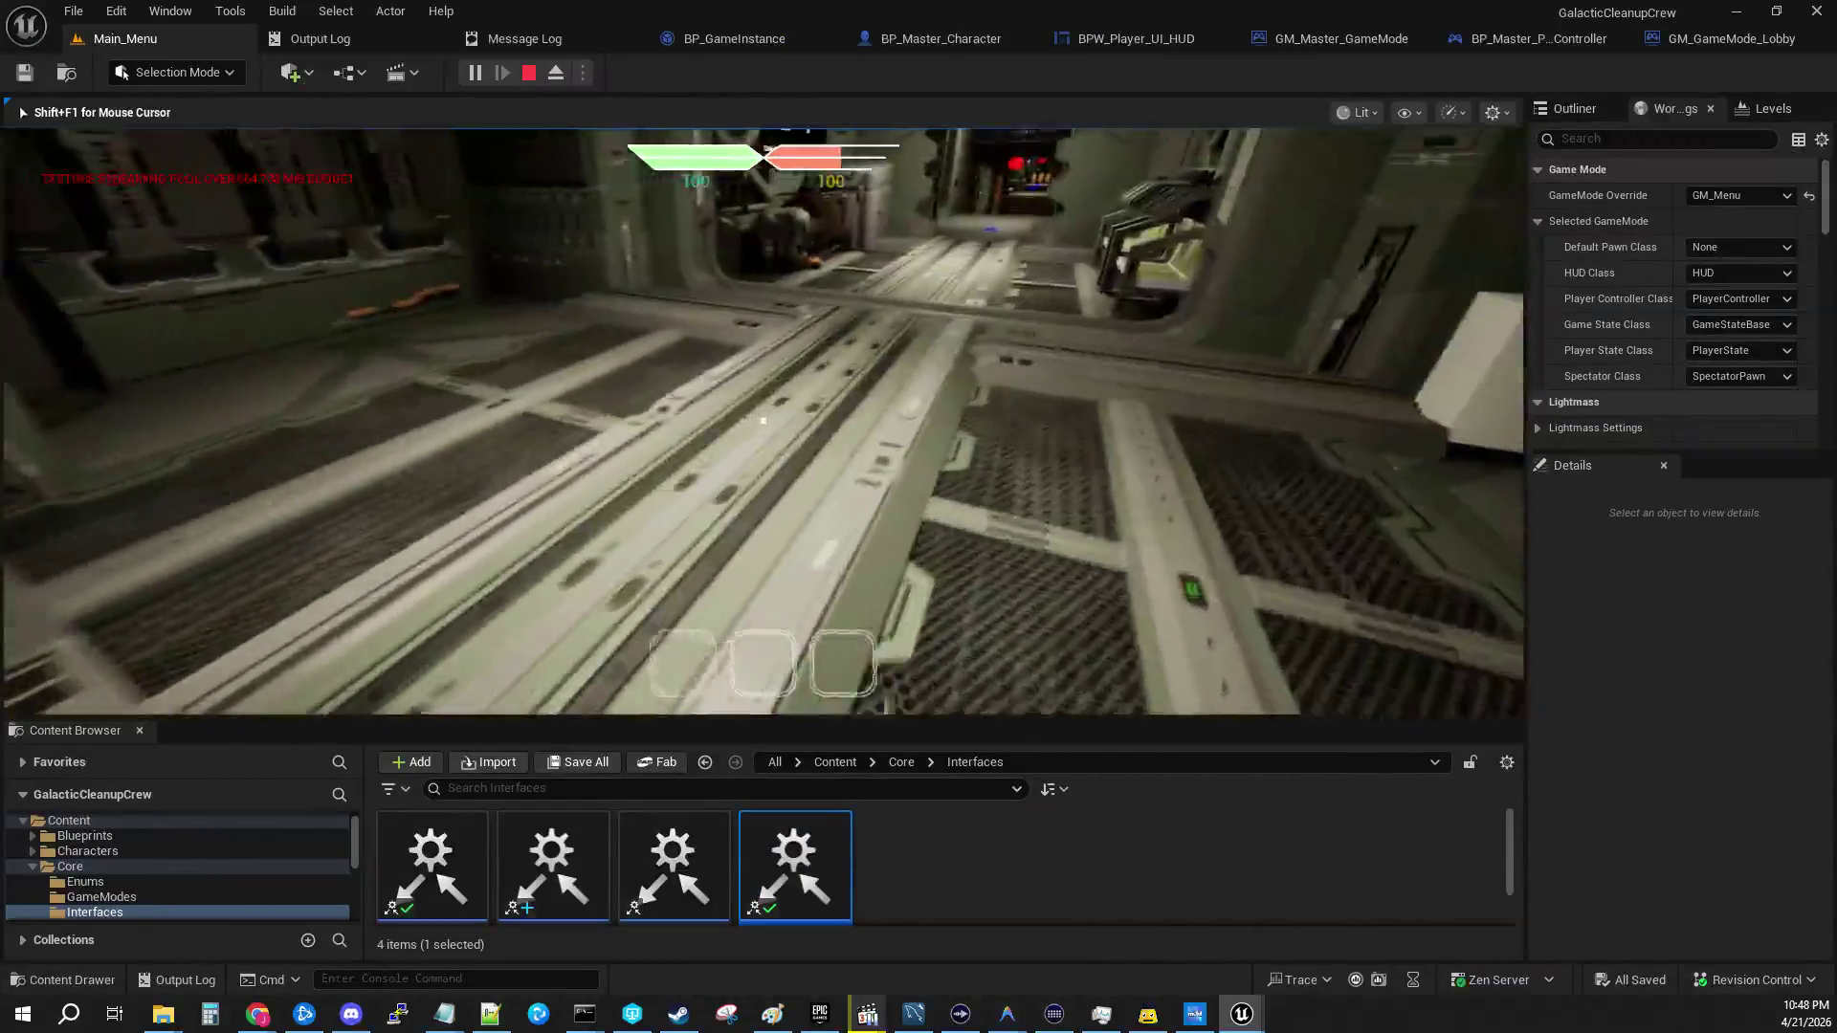
pyautogui.scroll(-1, 763, 420)
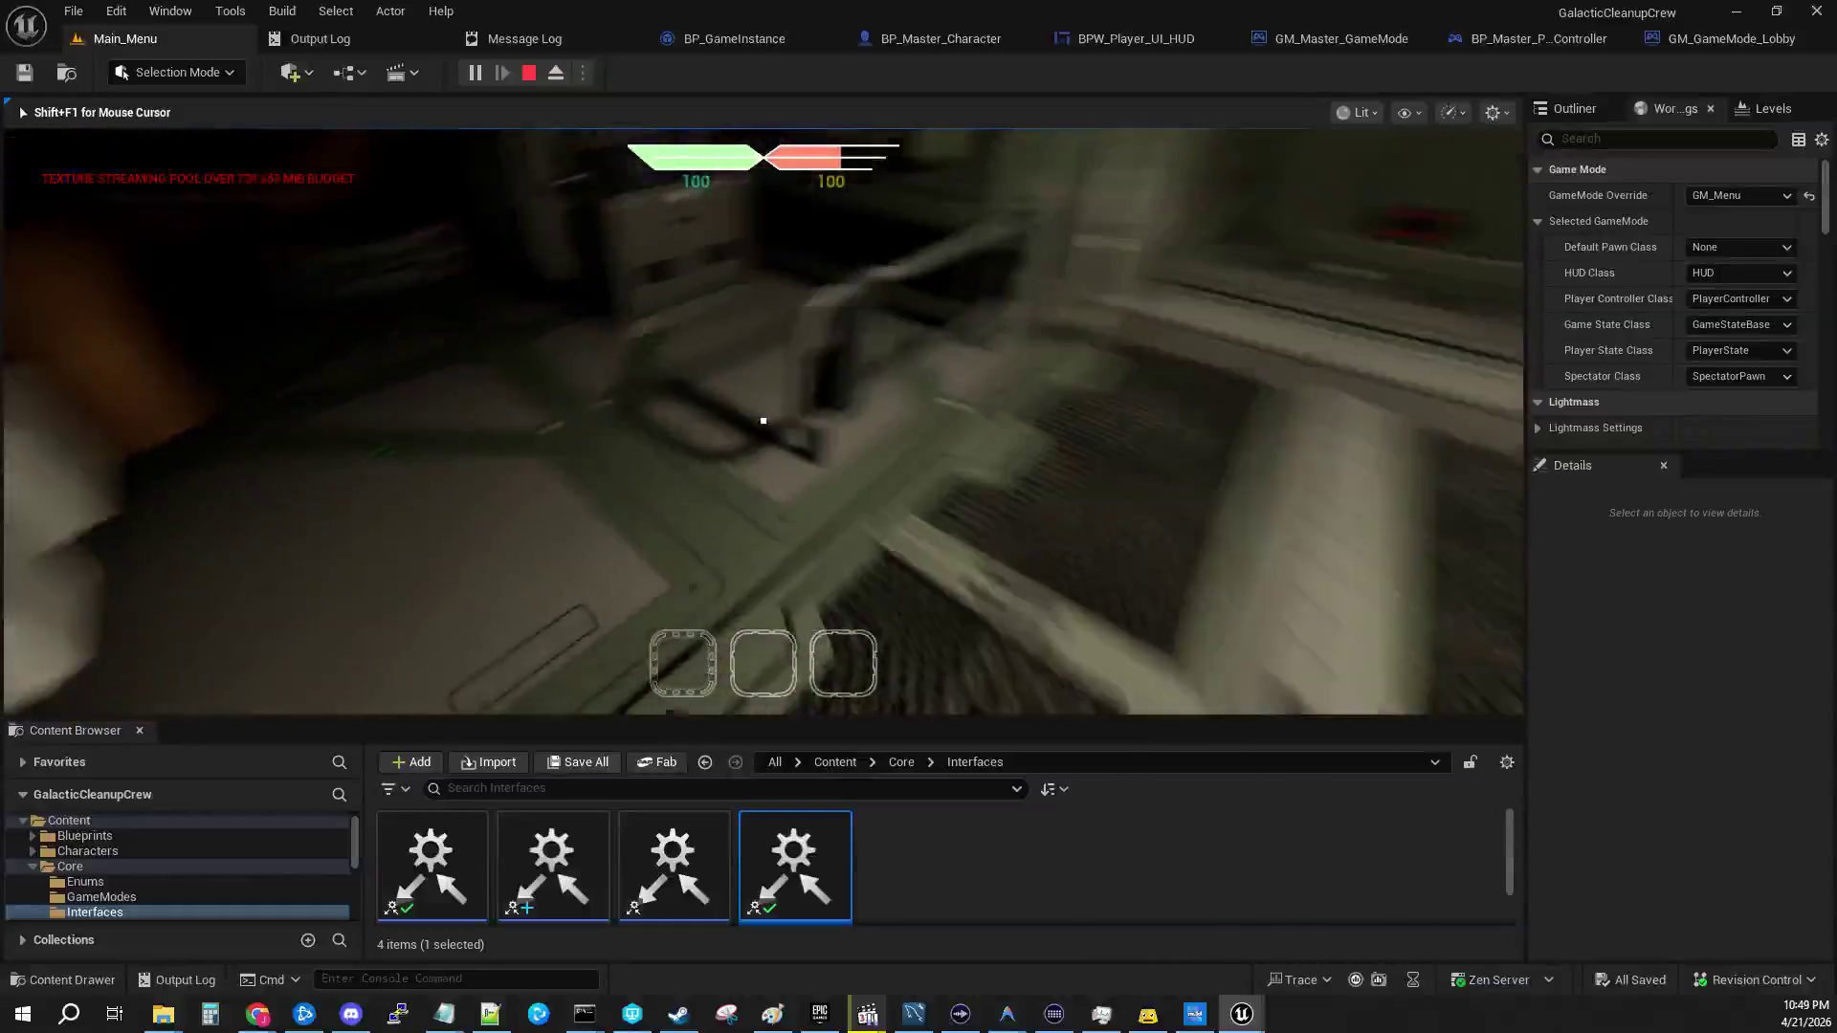
pyautogui.hotkey('shift', 'F1')
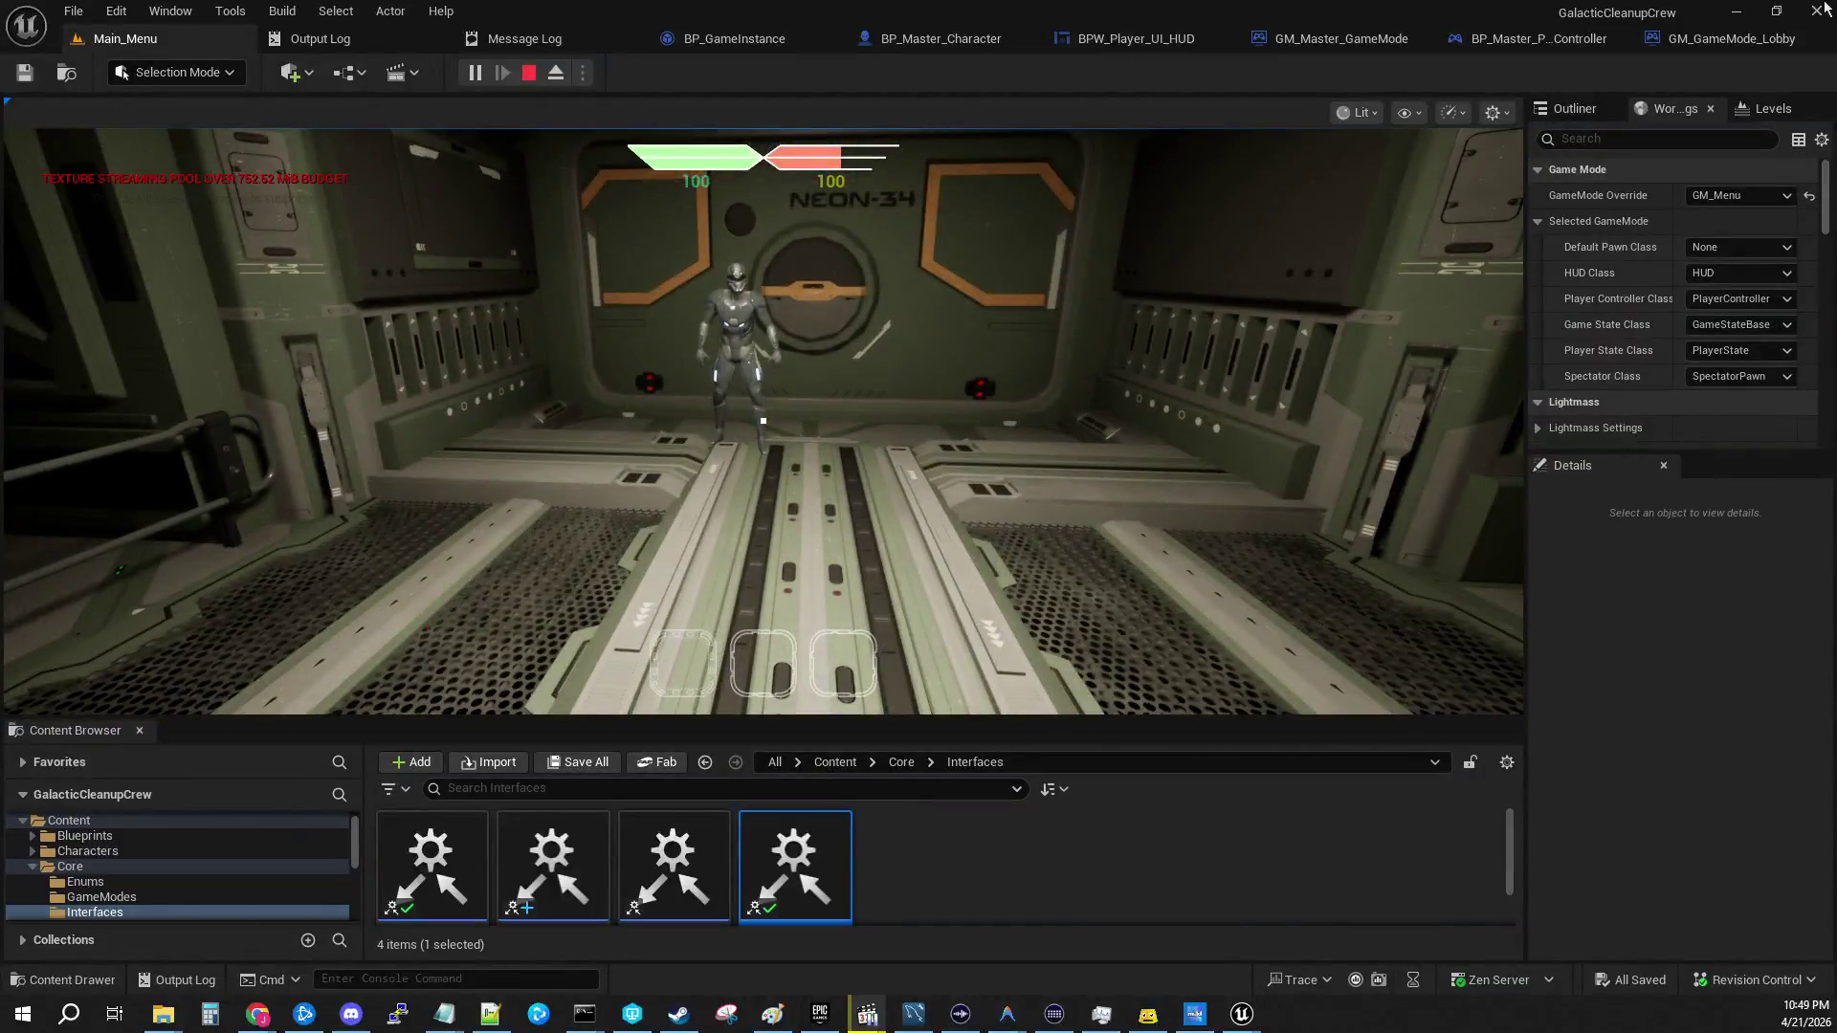
# Step: Arrange the editor top-left and the enlarged game preview window lower-right, side by side
pyautogui.click(1737, 11)
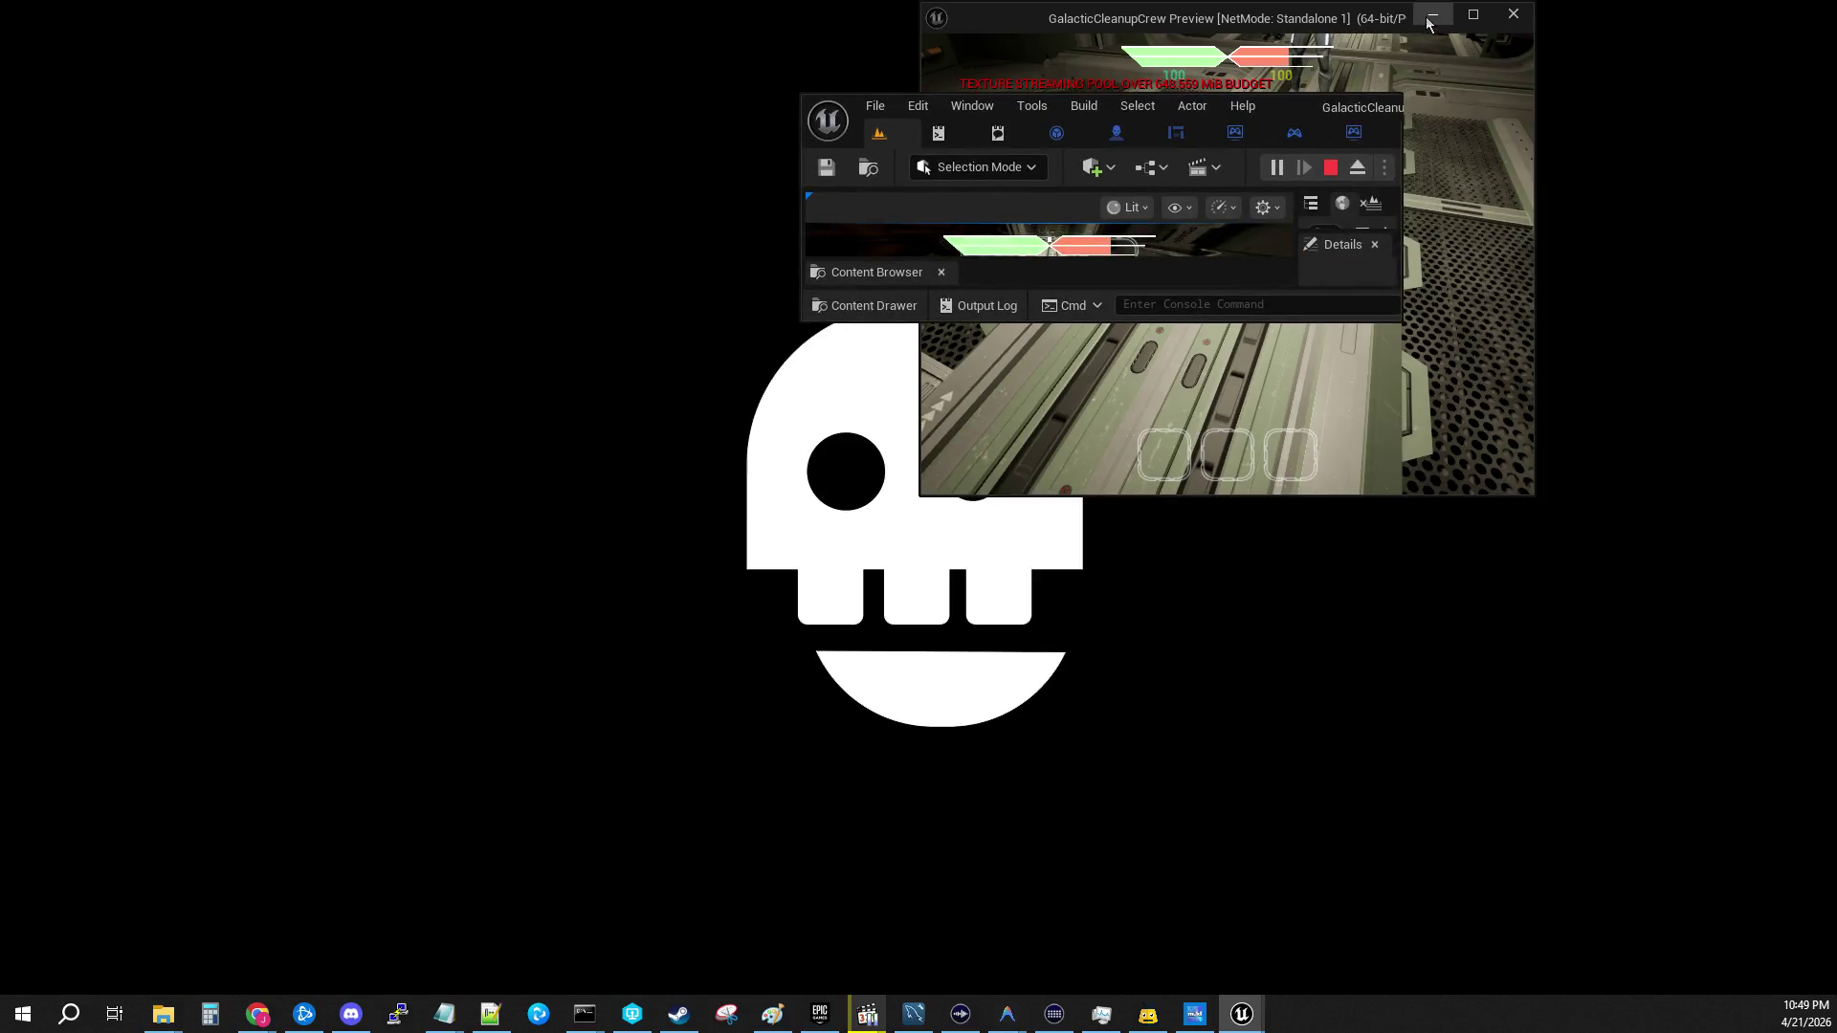
pyautogui.moveTo(1060, 24)
pyautogui.mouseDown()
pyautogui.moveTo(857, 62)
pyautogui.moveTo(1097, 268)
pyautogui.moveTo(1266, 191)
pyautogui.mouseUp()
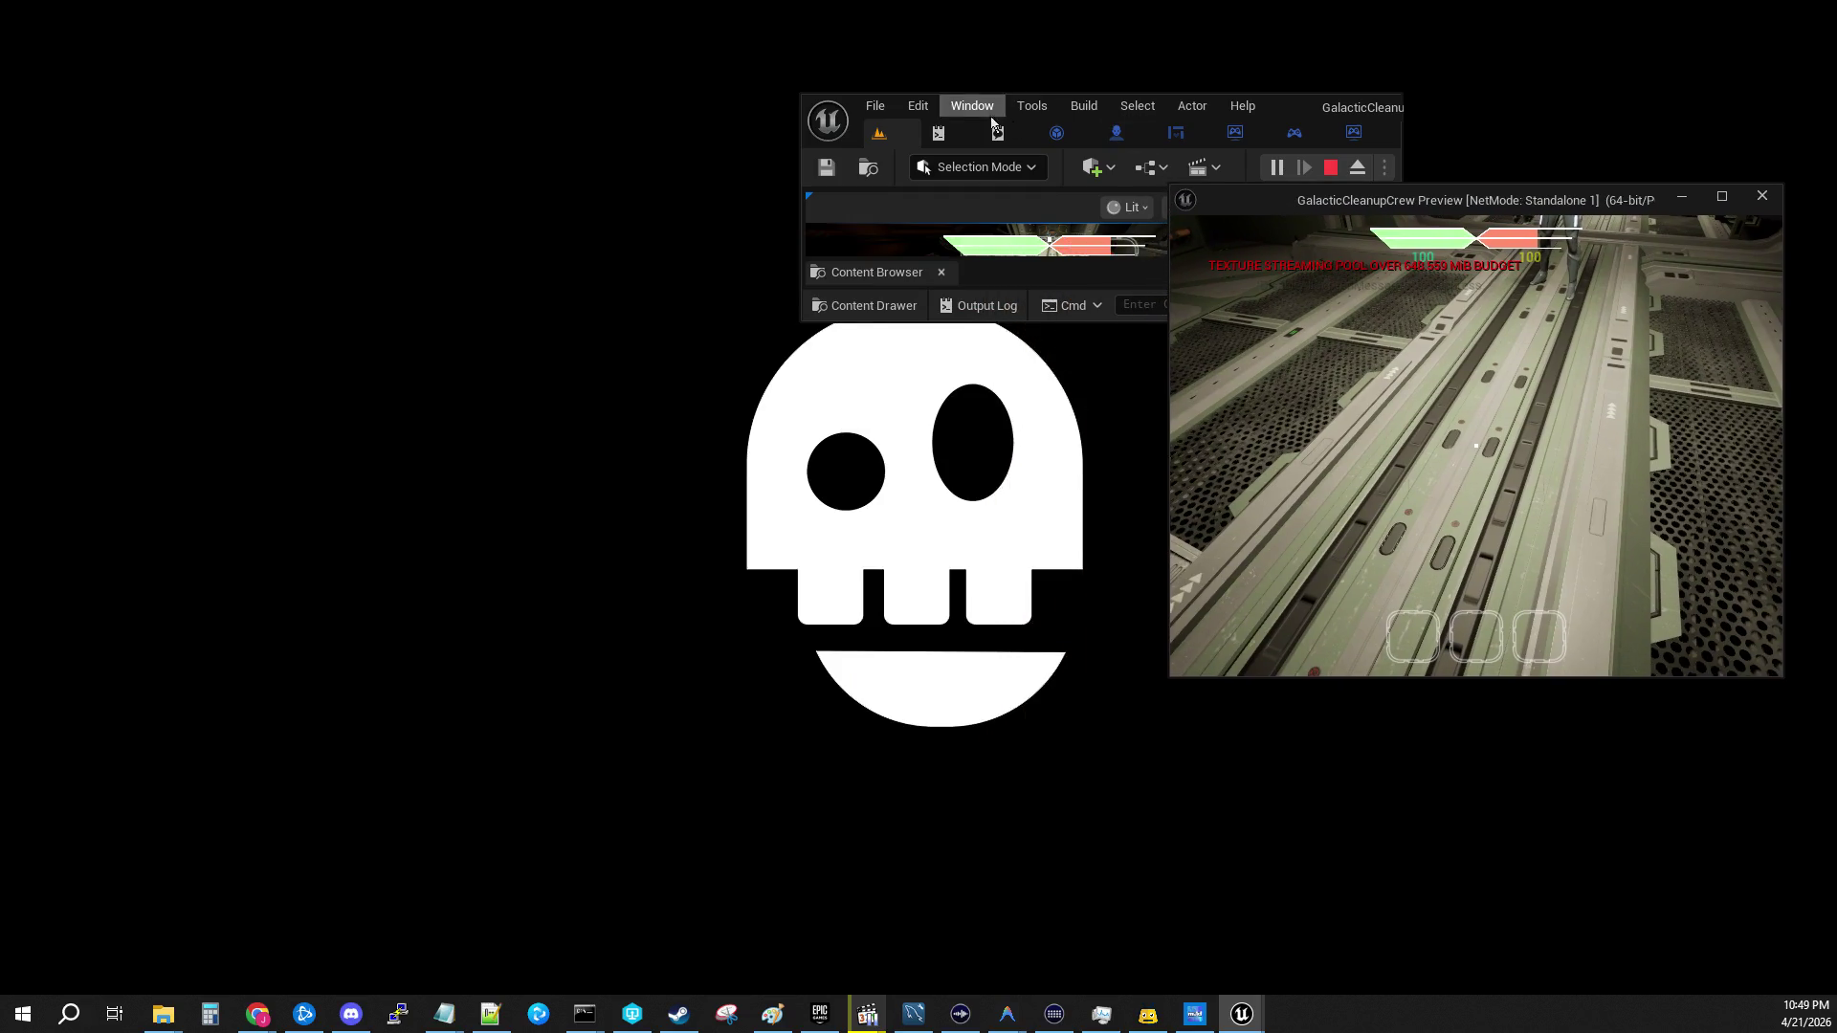
pyautogui.moveTo(1304, 110)
pyautogui.mouseDown()
pyautogui.moveTo(576, 115)
pyautogui.moveTo(507, 33)
pyautogui.mouseUp()
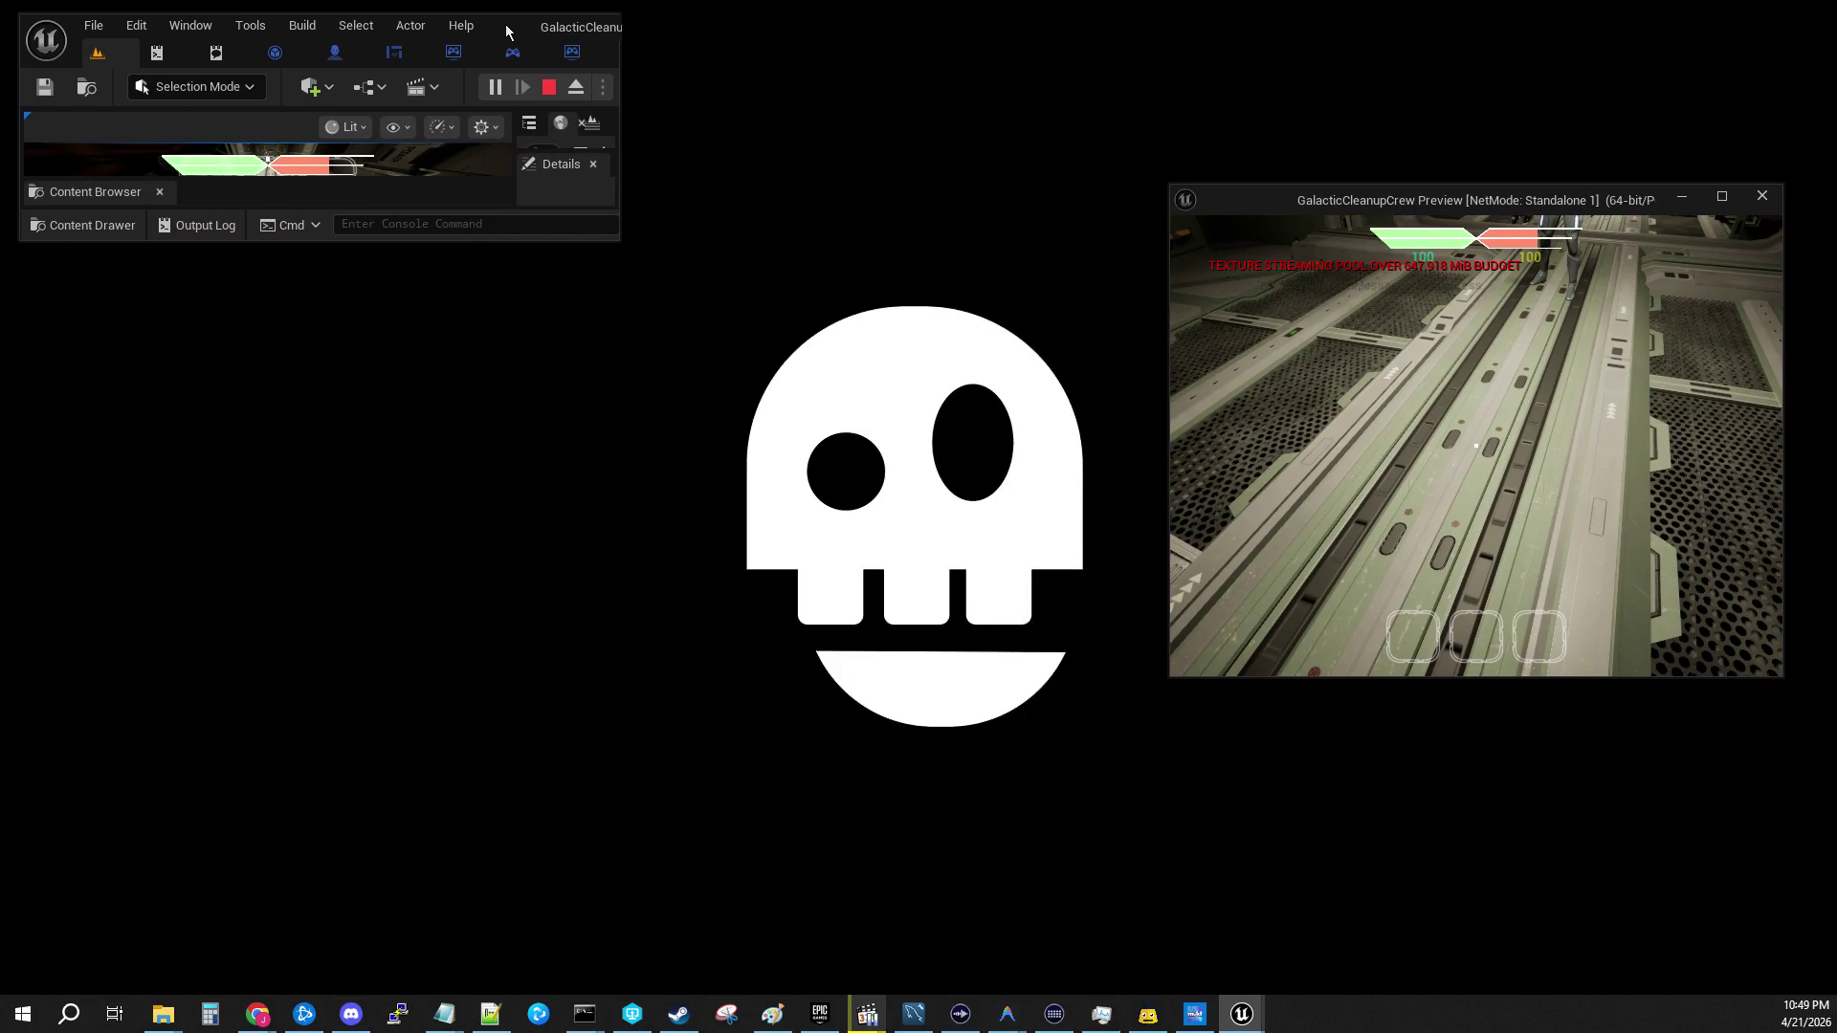
pyautogui.moveTo(620, 241)
pyautogui.mouseDown()
pyautogui.moveTo(1081, 904)
pyautogui.moveTo(876, 992)
pyautogui.mouseUp()
pyautogui.moveTo(1371, 204)
pyautogui.mouseDown()
pyautogui.moveTo(1217, 173)
pyautogui.moveTo(1080, 32)
pyautogui.mouseUp()
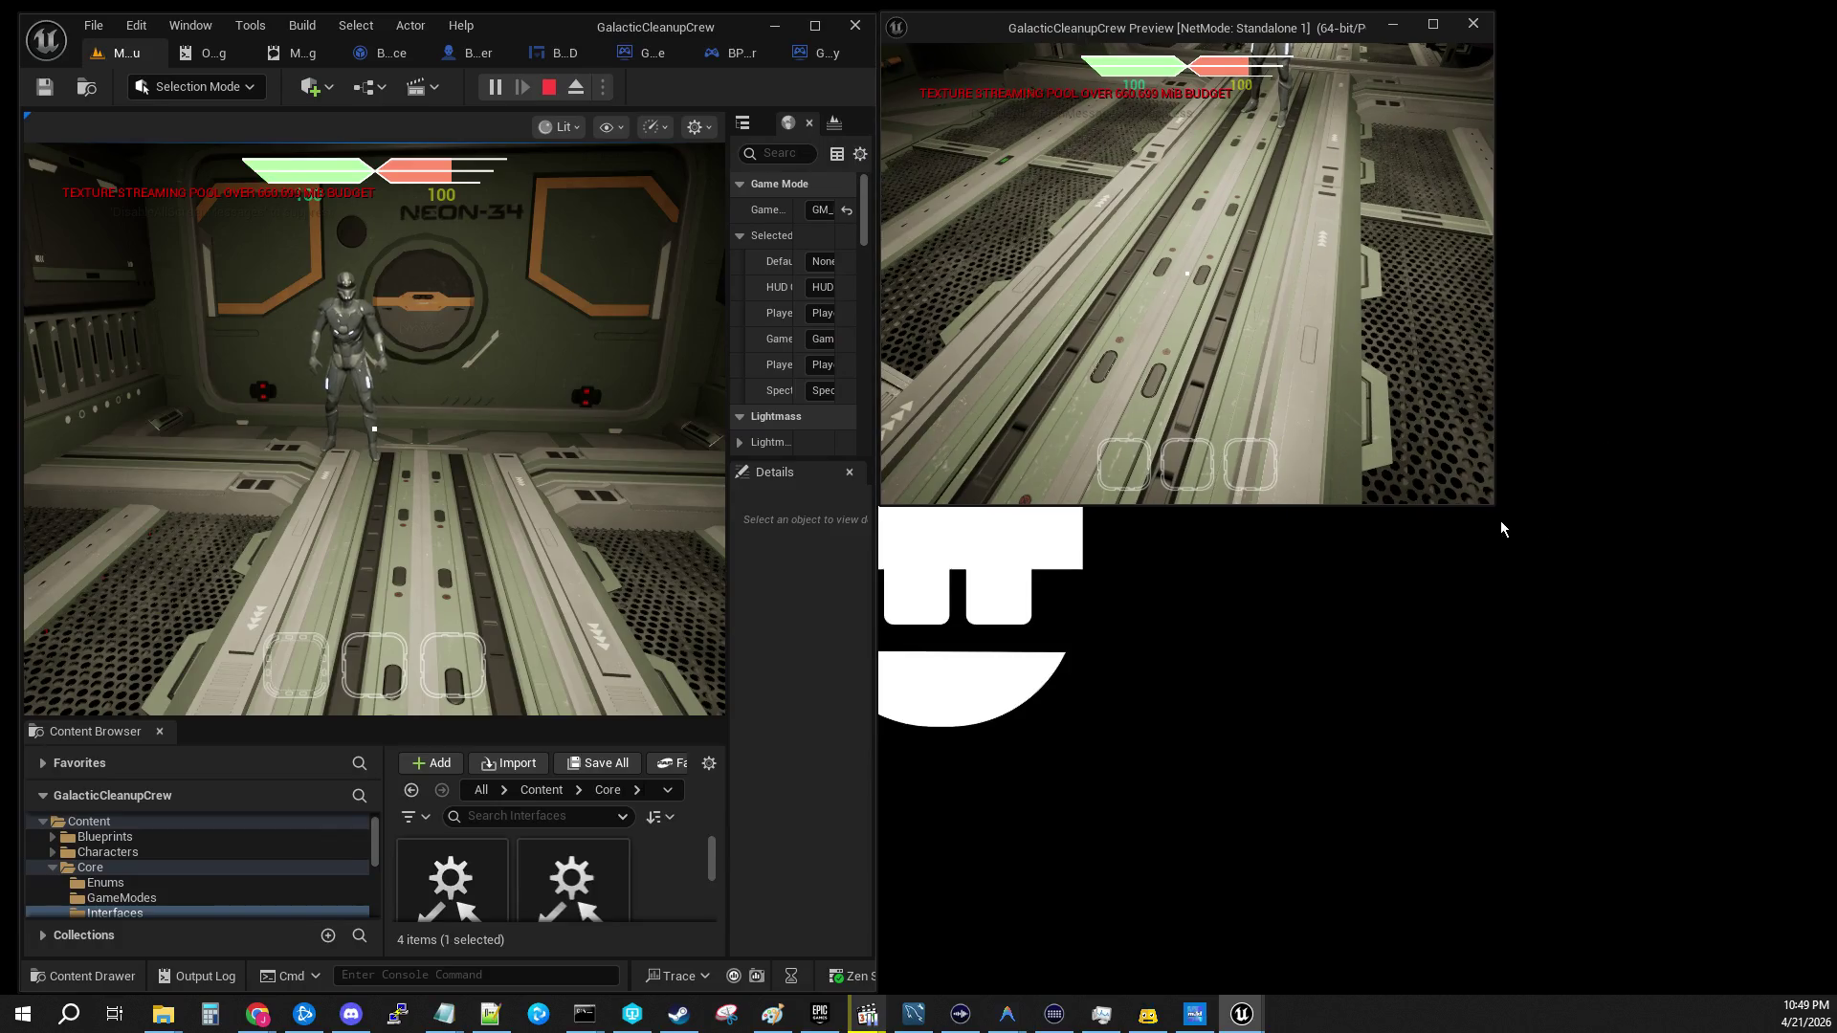
pyautogui.moveTo(1491, 505)
pyautogui.mouseDown()
pyautogui.moveTo(1550, 632)
pyautogui.moveTo(1794, 974)
pyautogui.moveTo(1833, 992)
pyautogui.mouseUp()
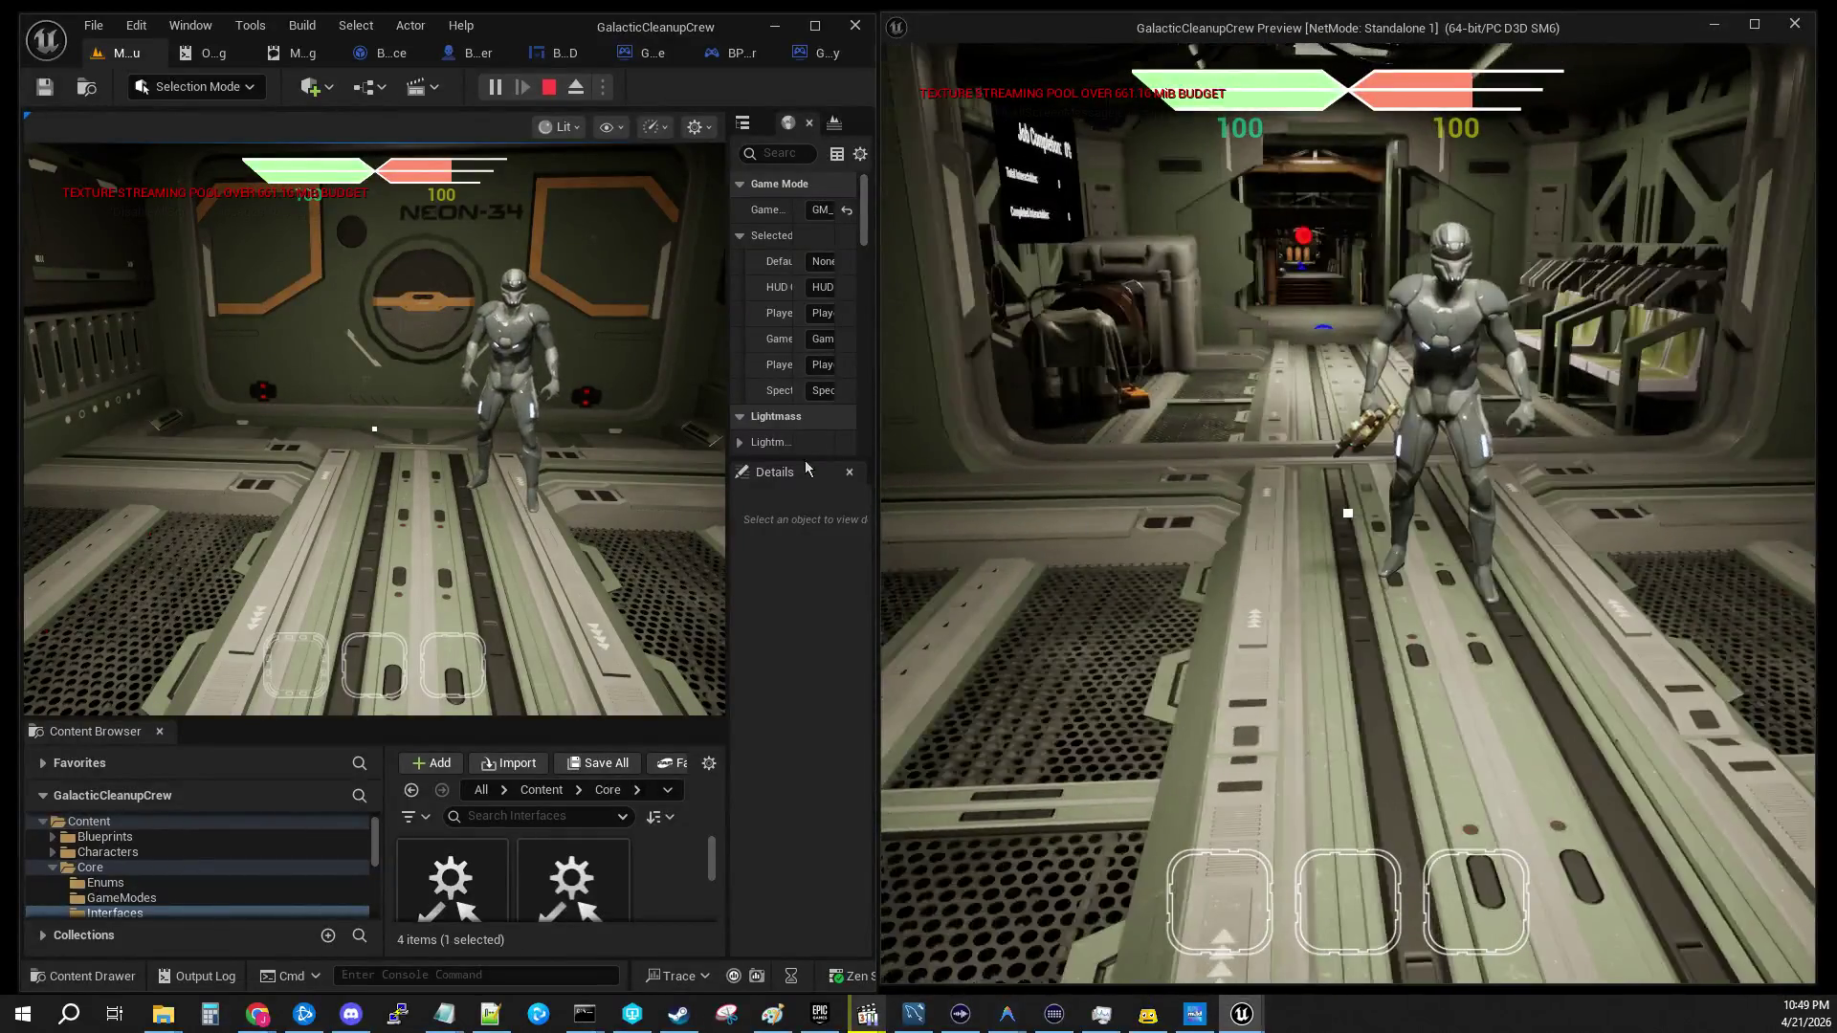
# Step: Select inventory slot 2 in the game, then resume past the Change_Selected_Slot and Return Node breakpoints
pyautogui.click(375, 429)
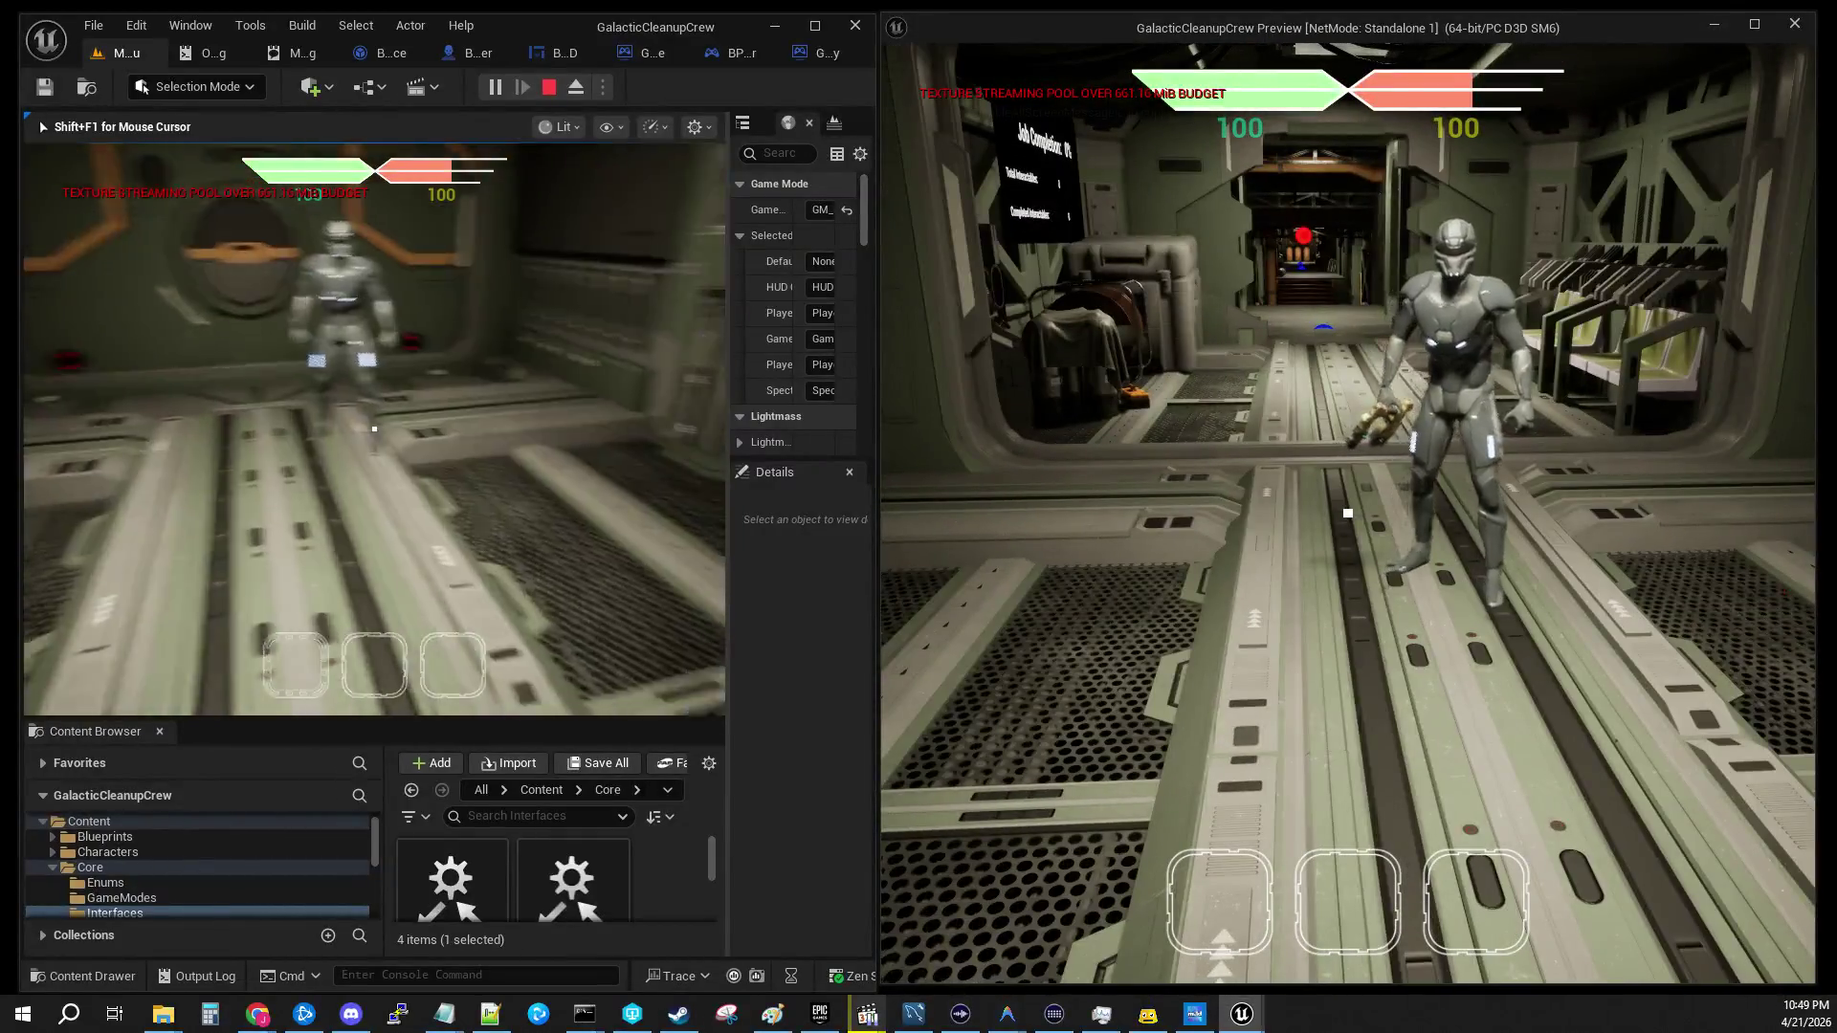
pyautogui.press('2')
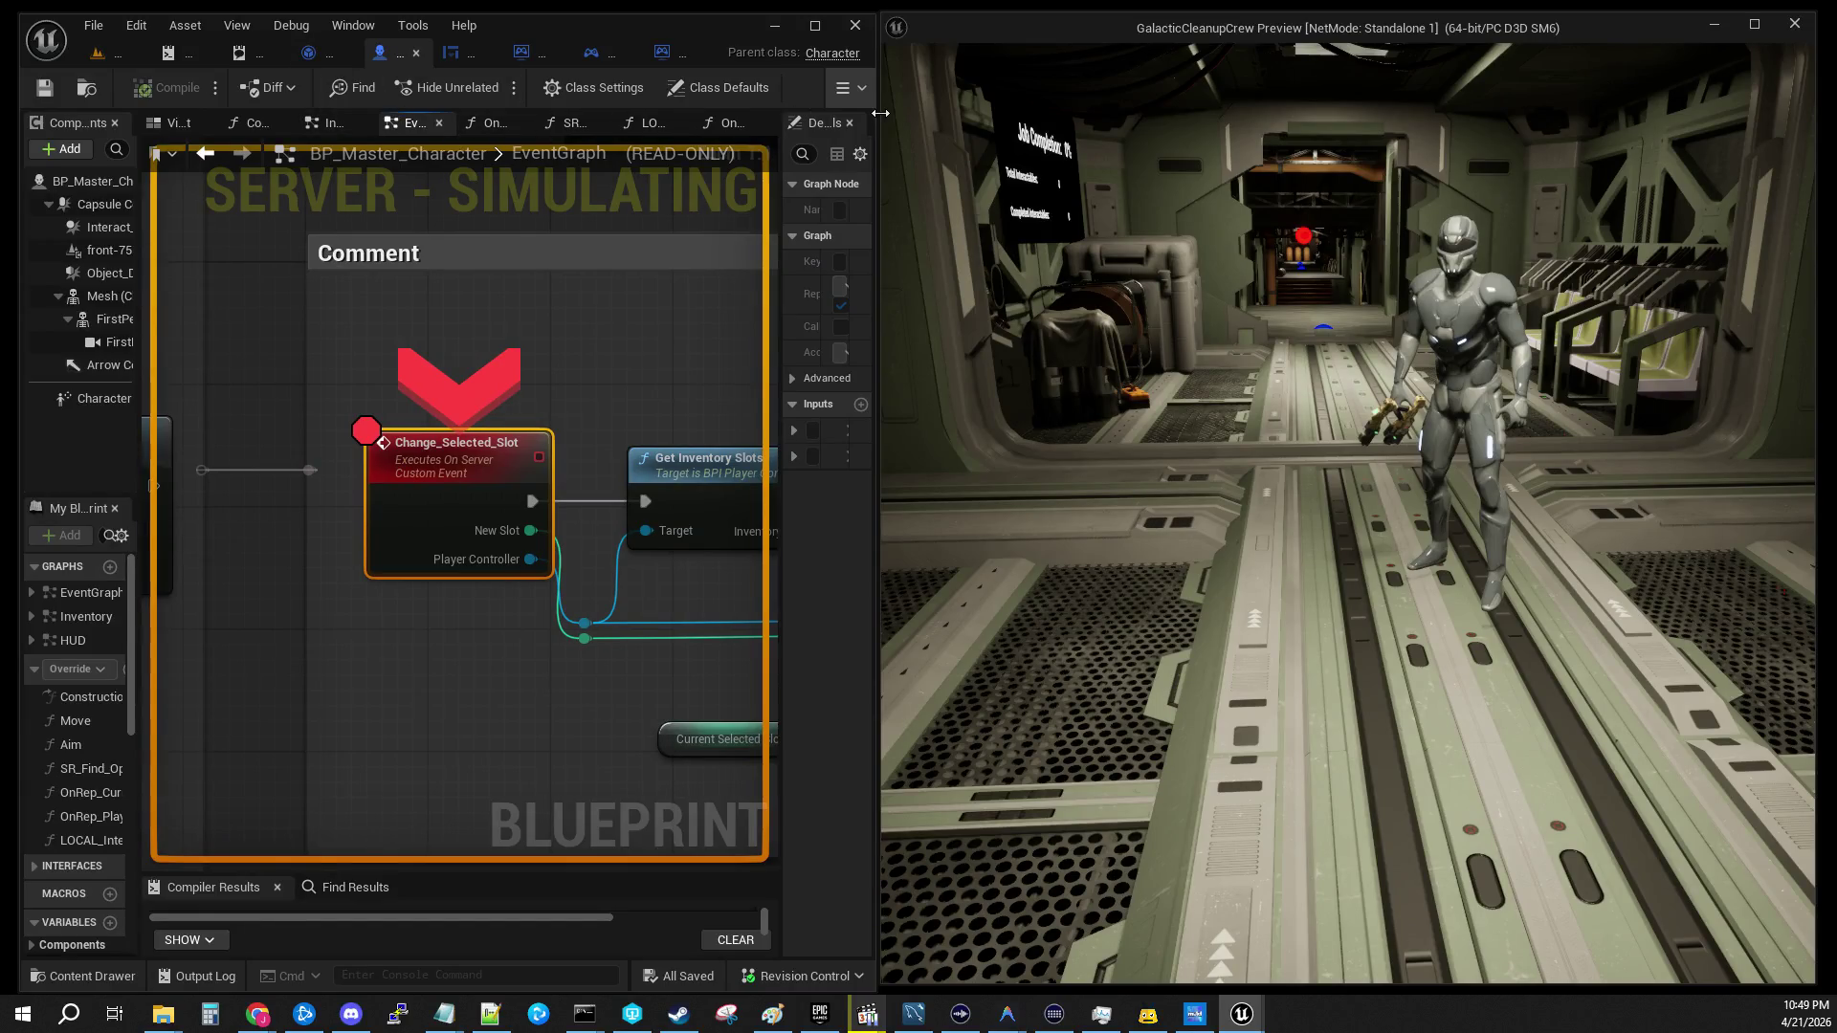
pyautogui.moveTo(880, 122); pyautogui.dragTo(953, 134)
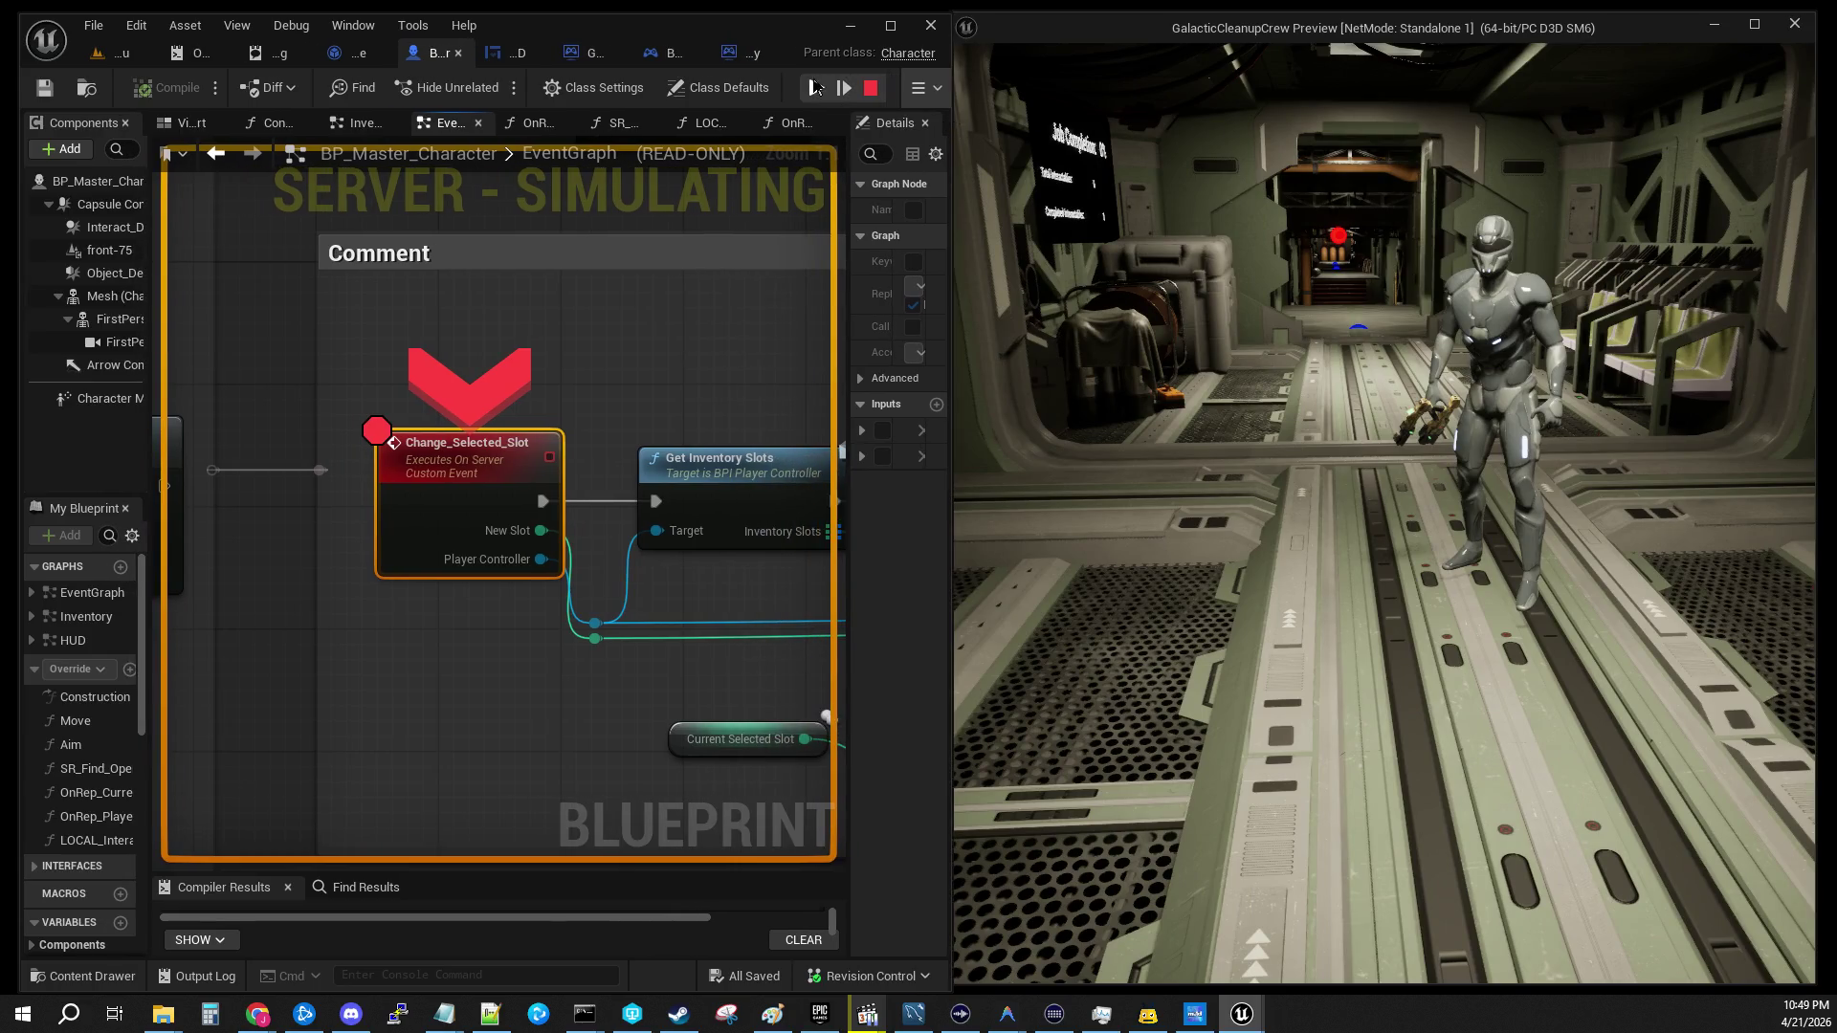
pyautogui.click(818, 89)
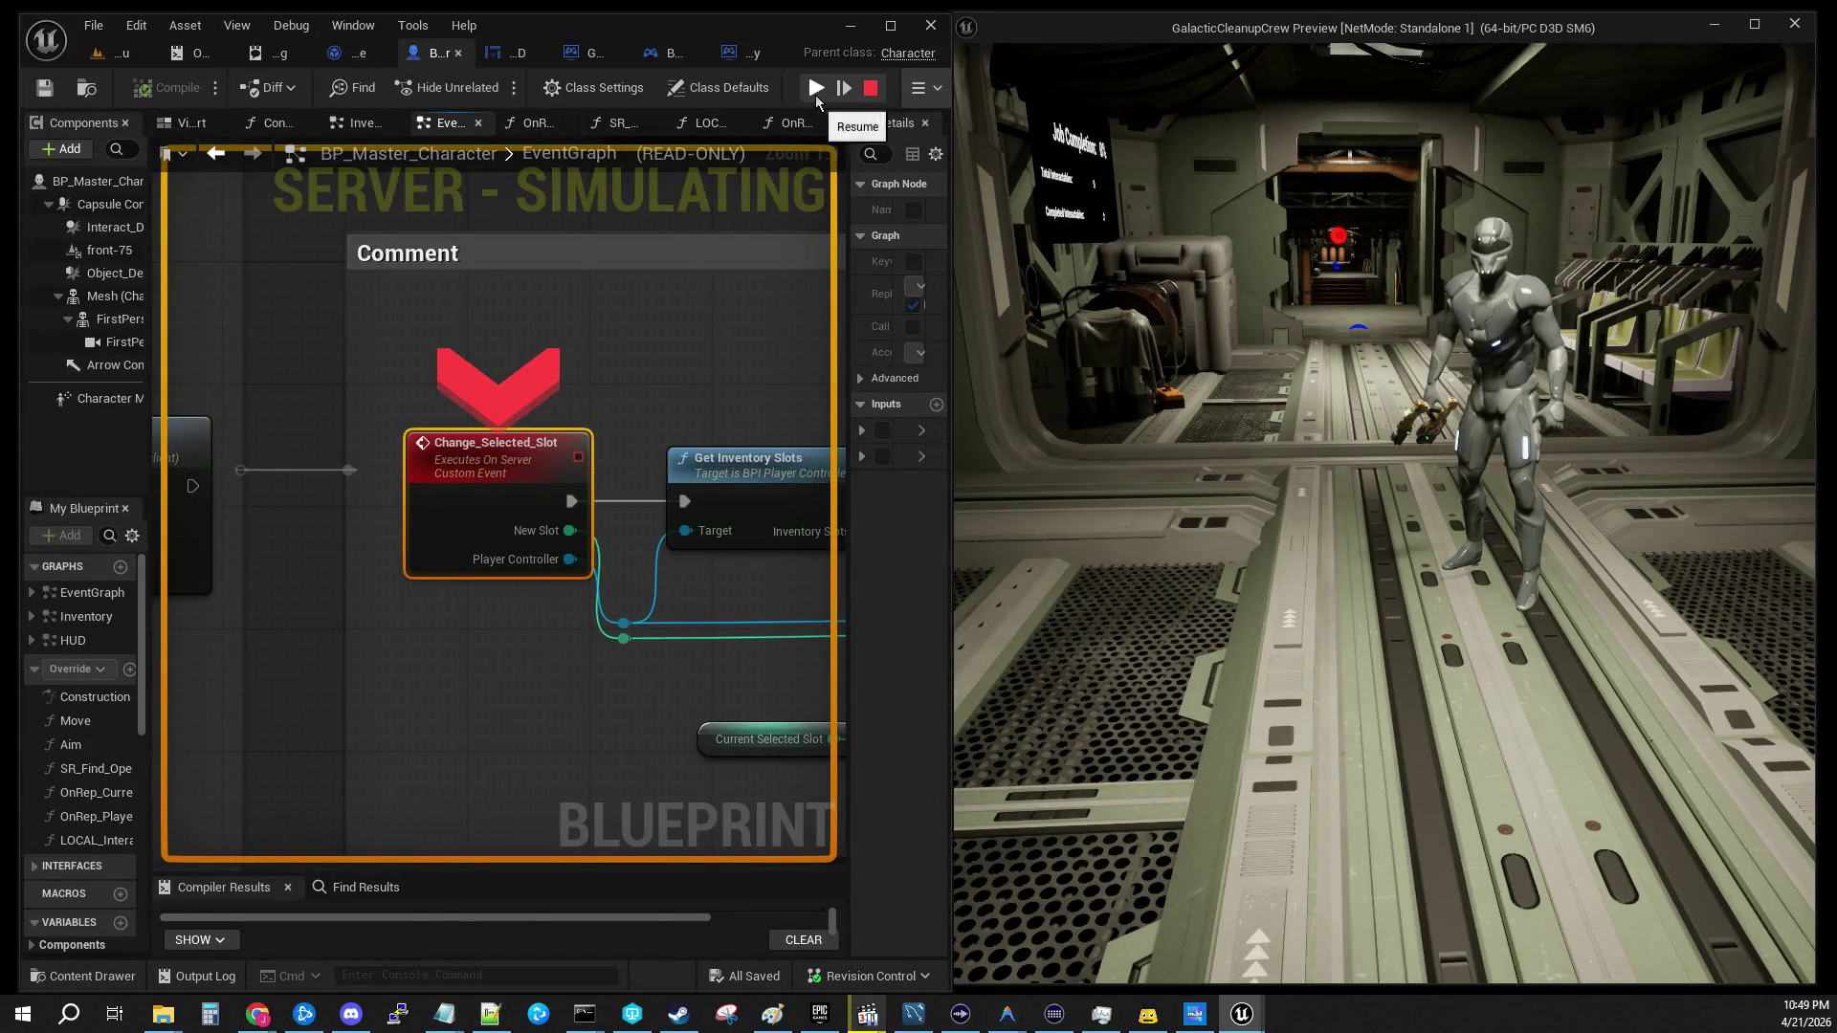
pyautogui.click(817, 96)
pyautogui.click(817, 95)
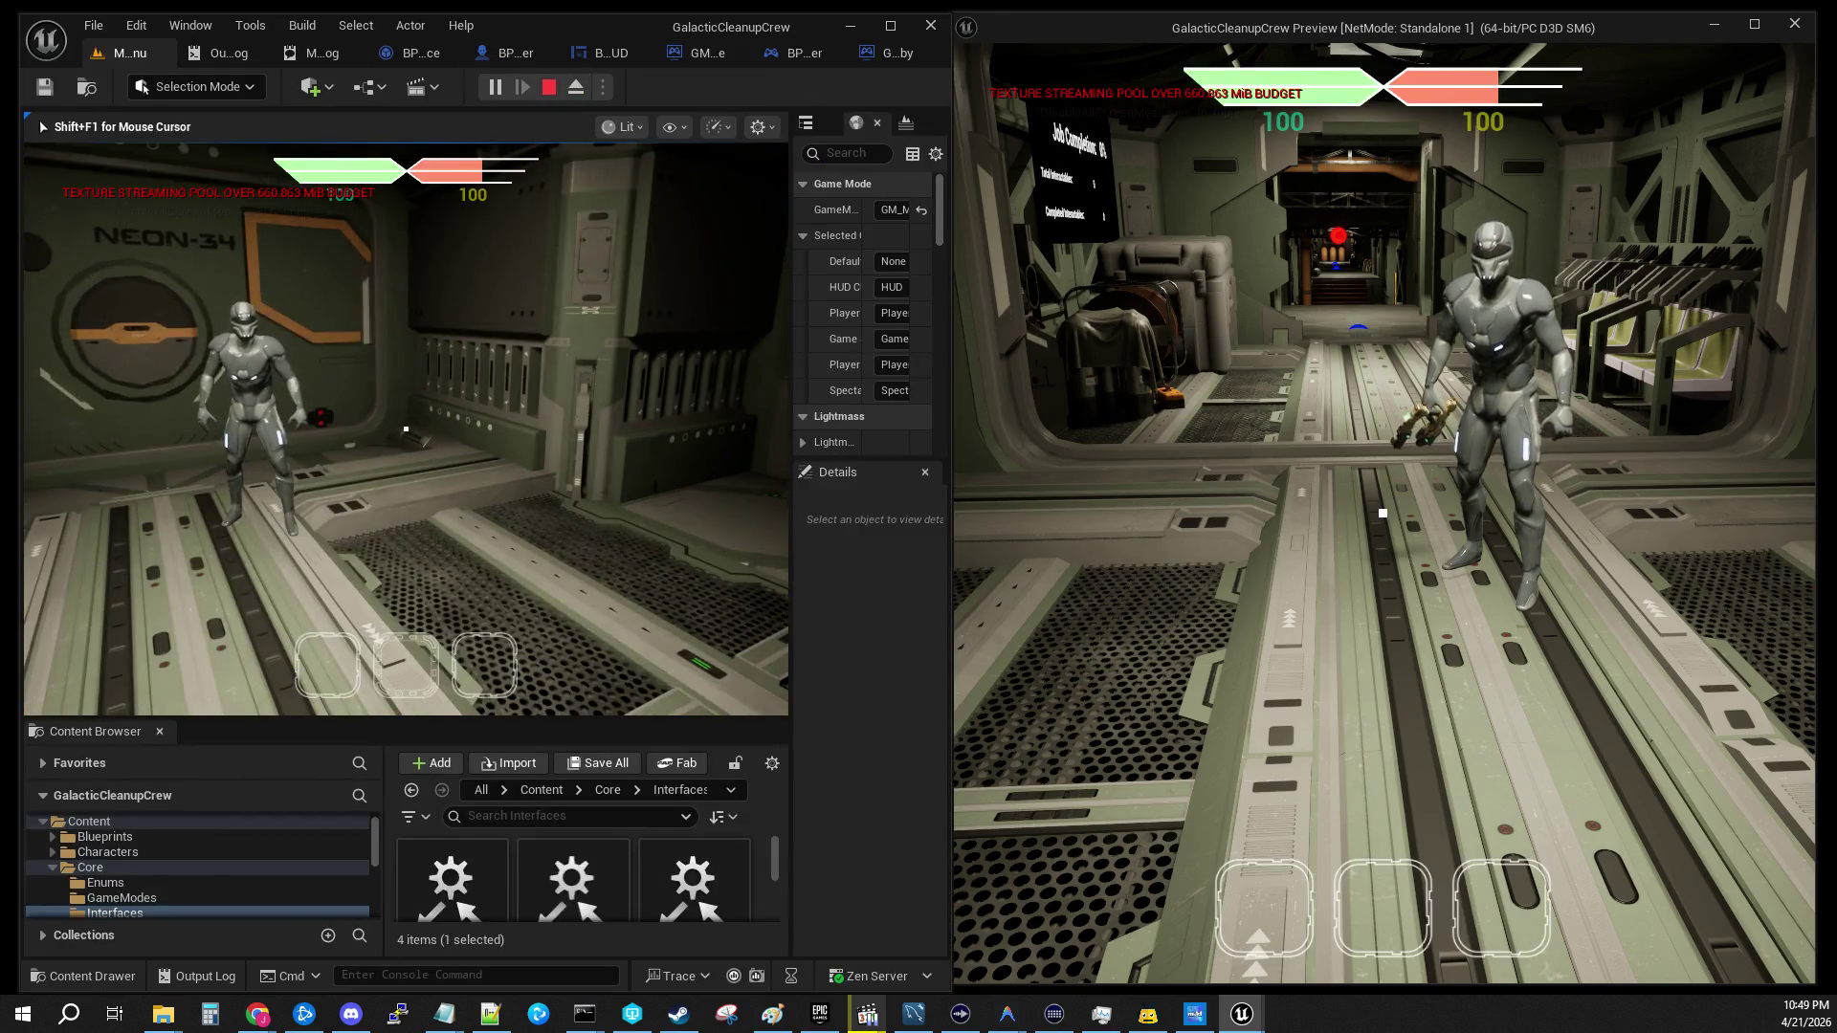
# Step: Walk the first player around the other character and the NEON-34 wall
pyautogui.press('w')
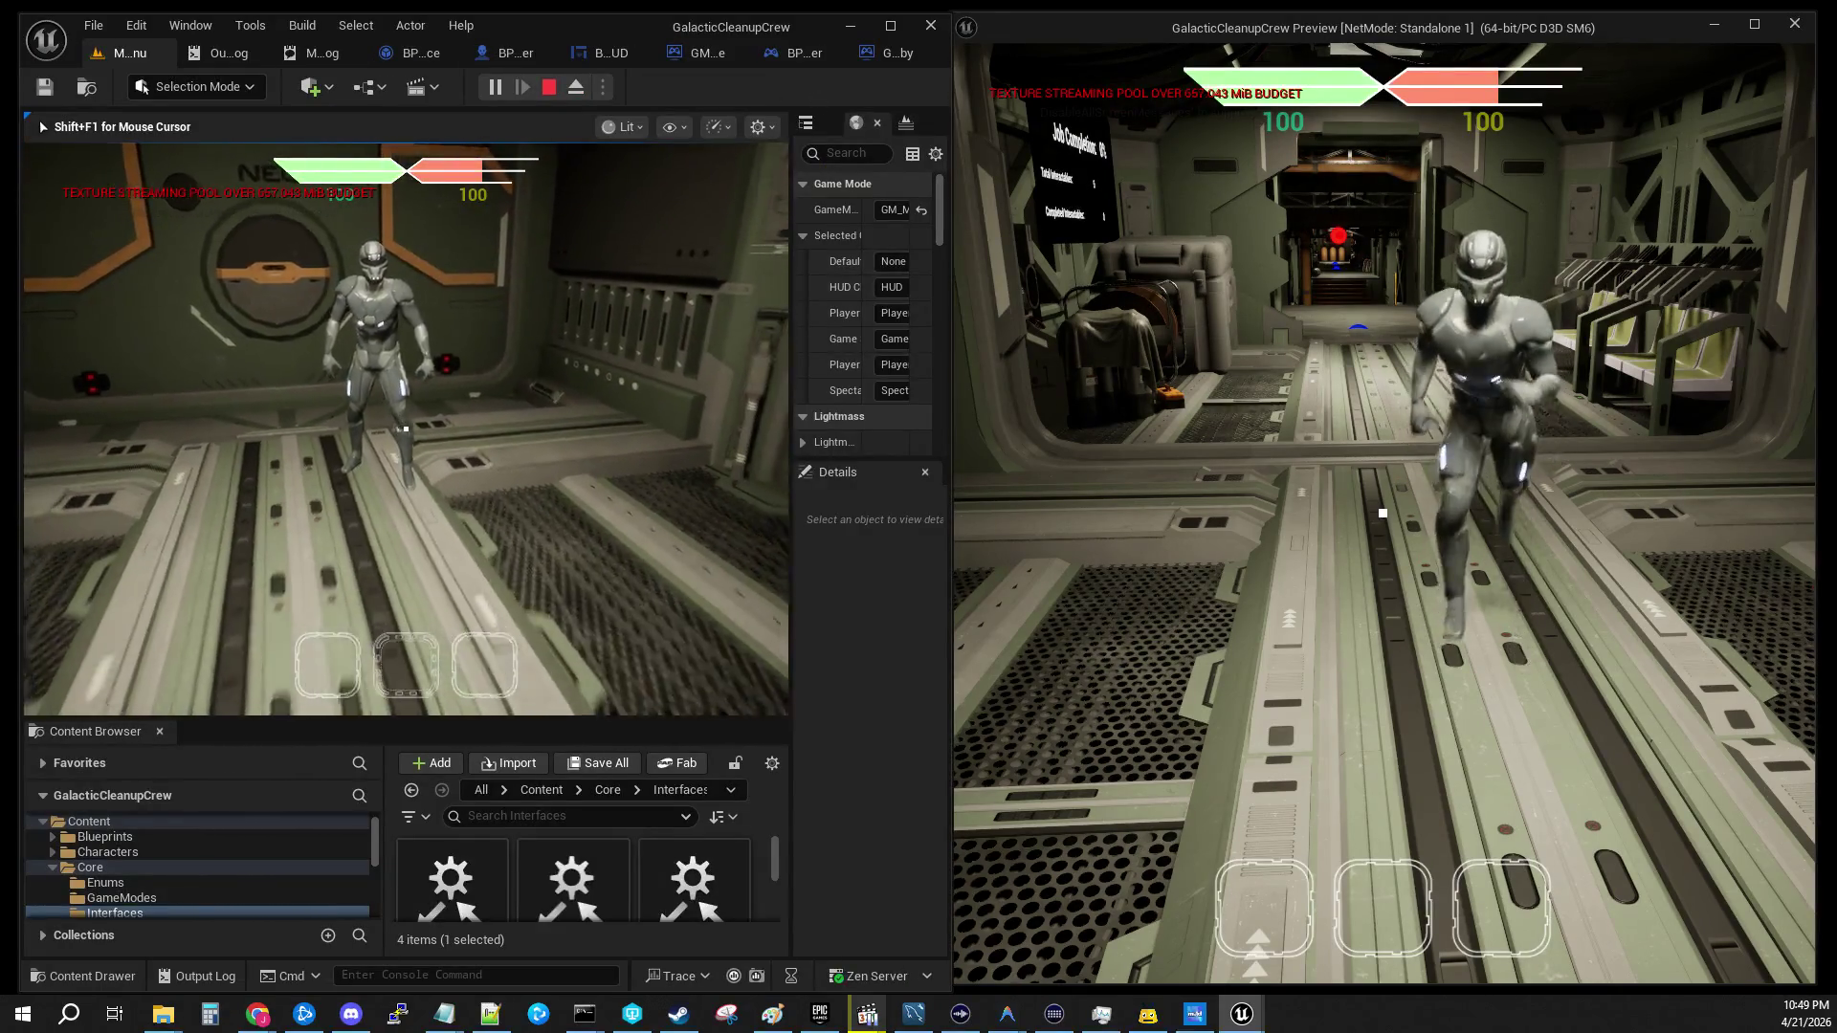
pyautogui.press('w')
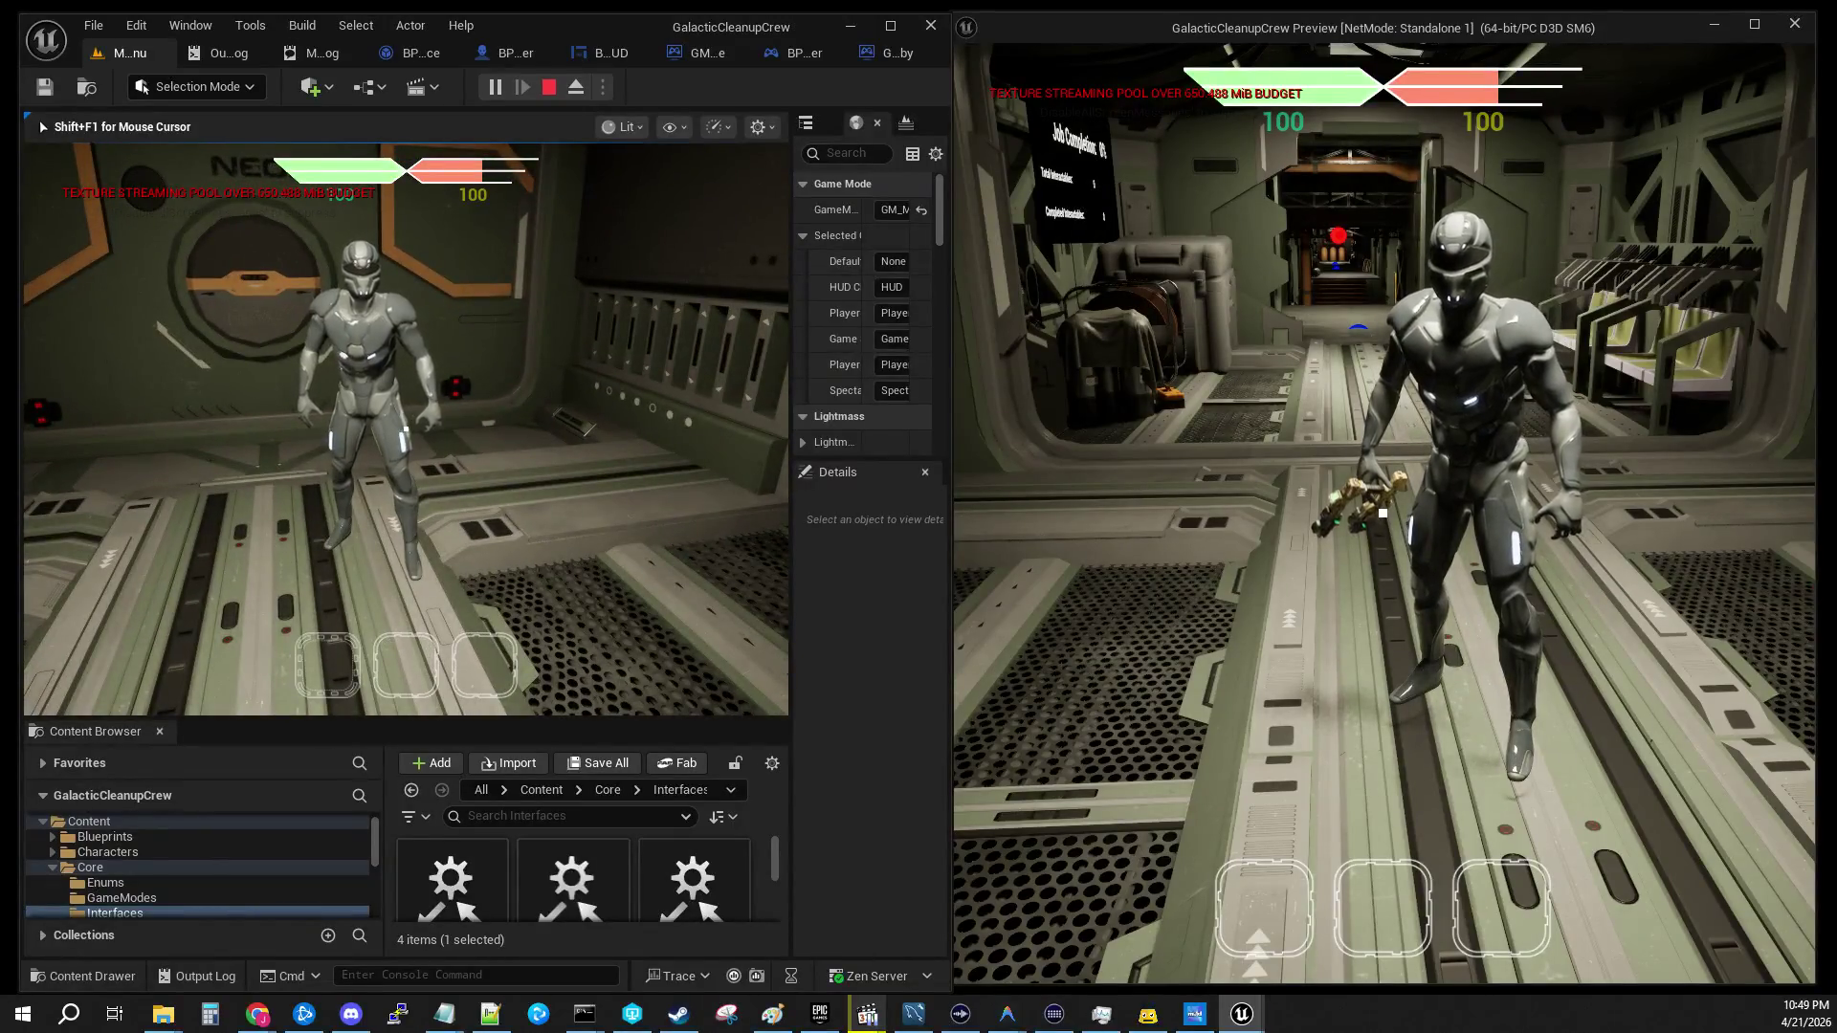
pyautogui.press('w')
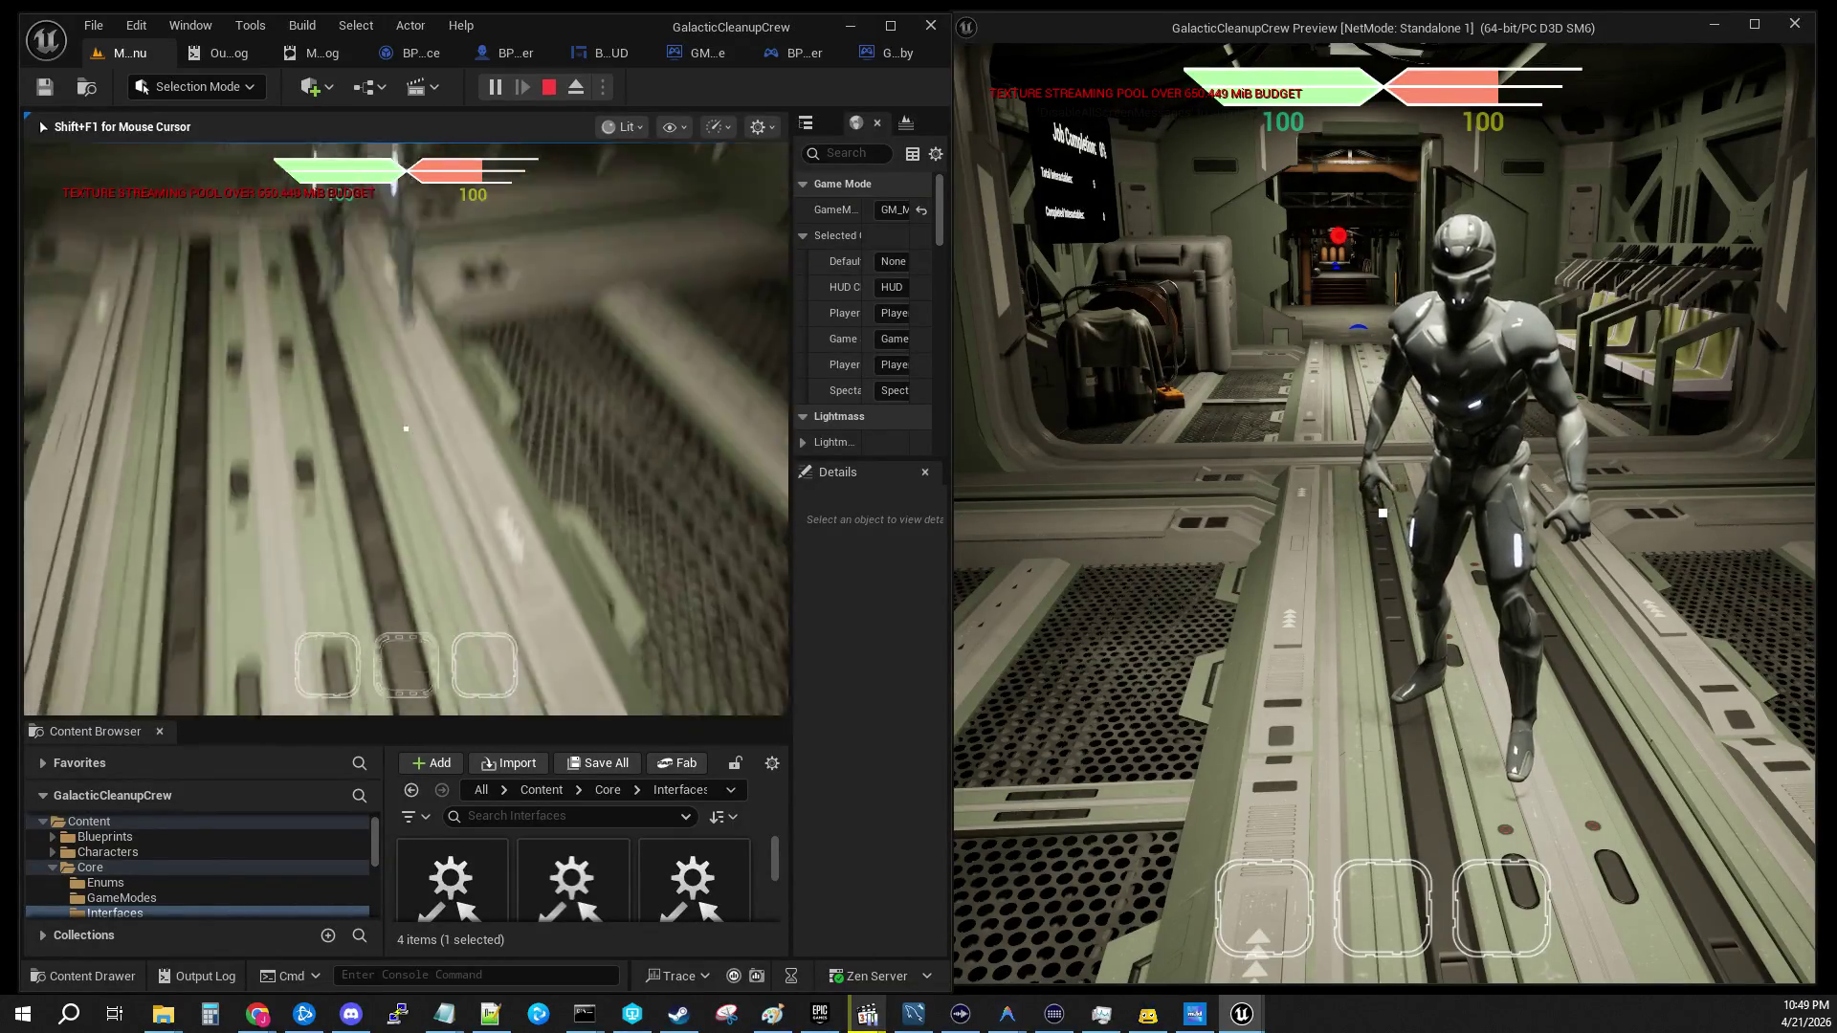
pyautogui.press('w')
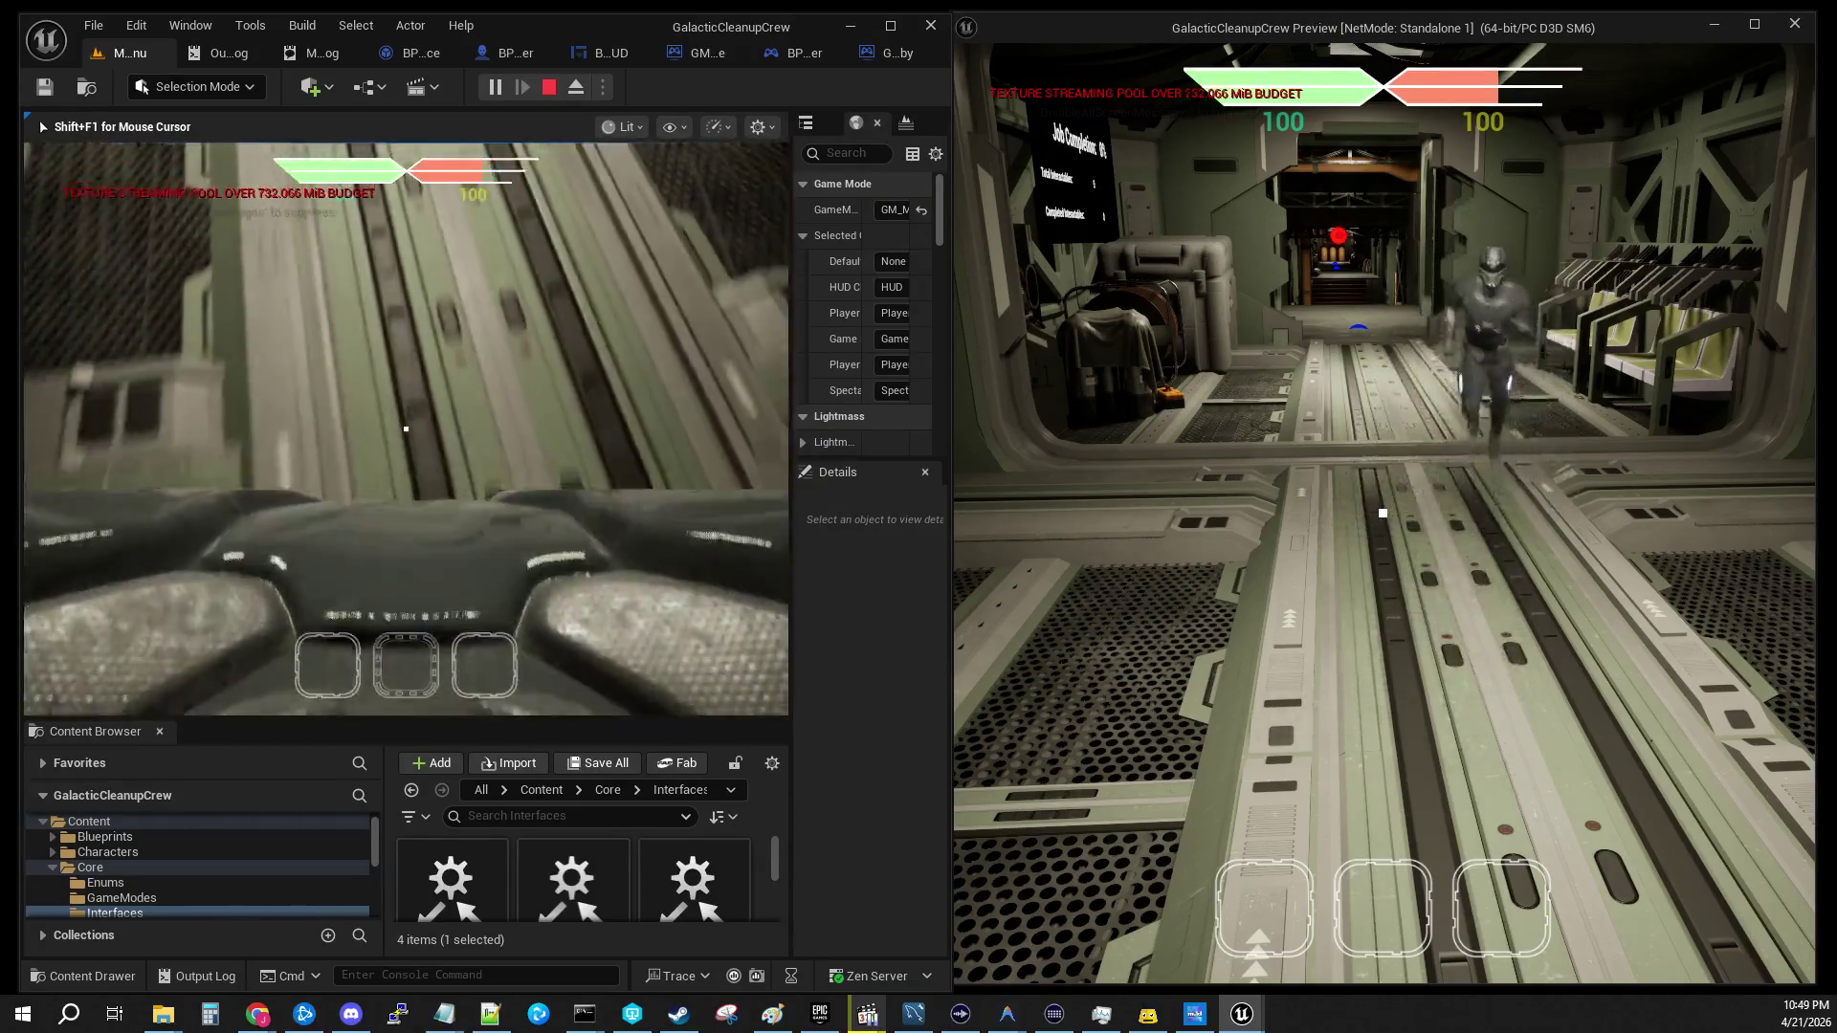
pyautogui.press('w')
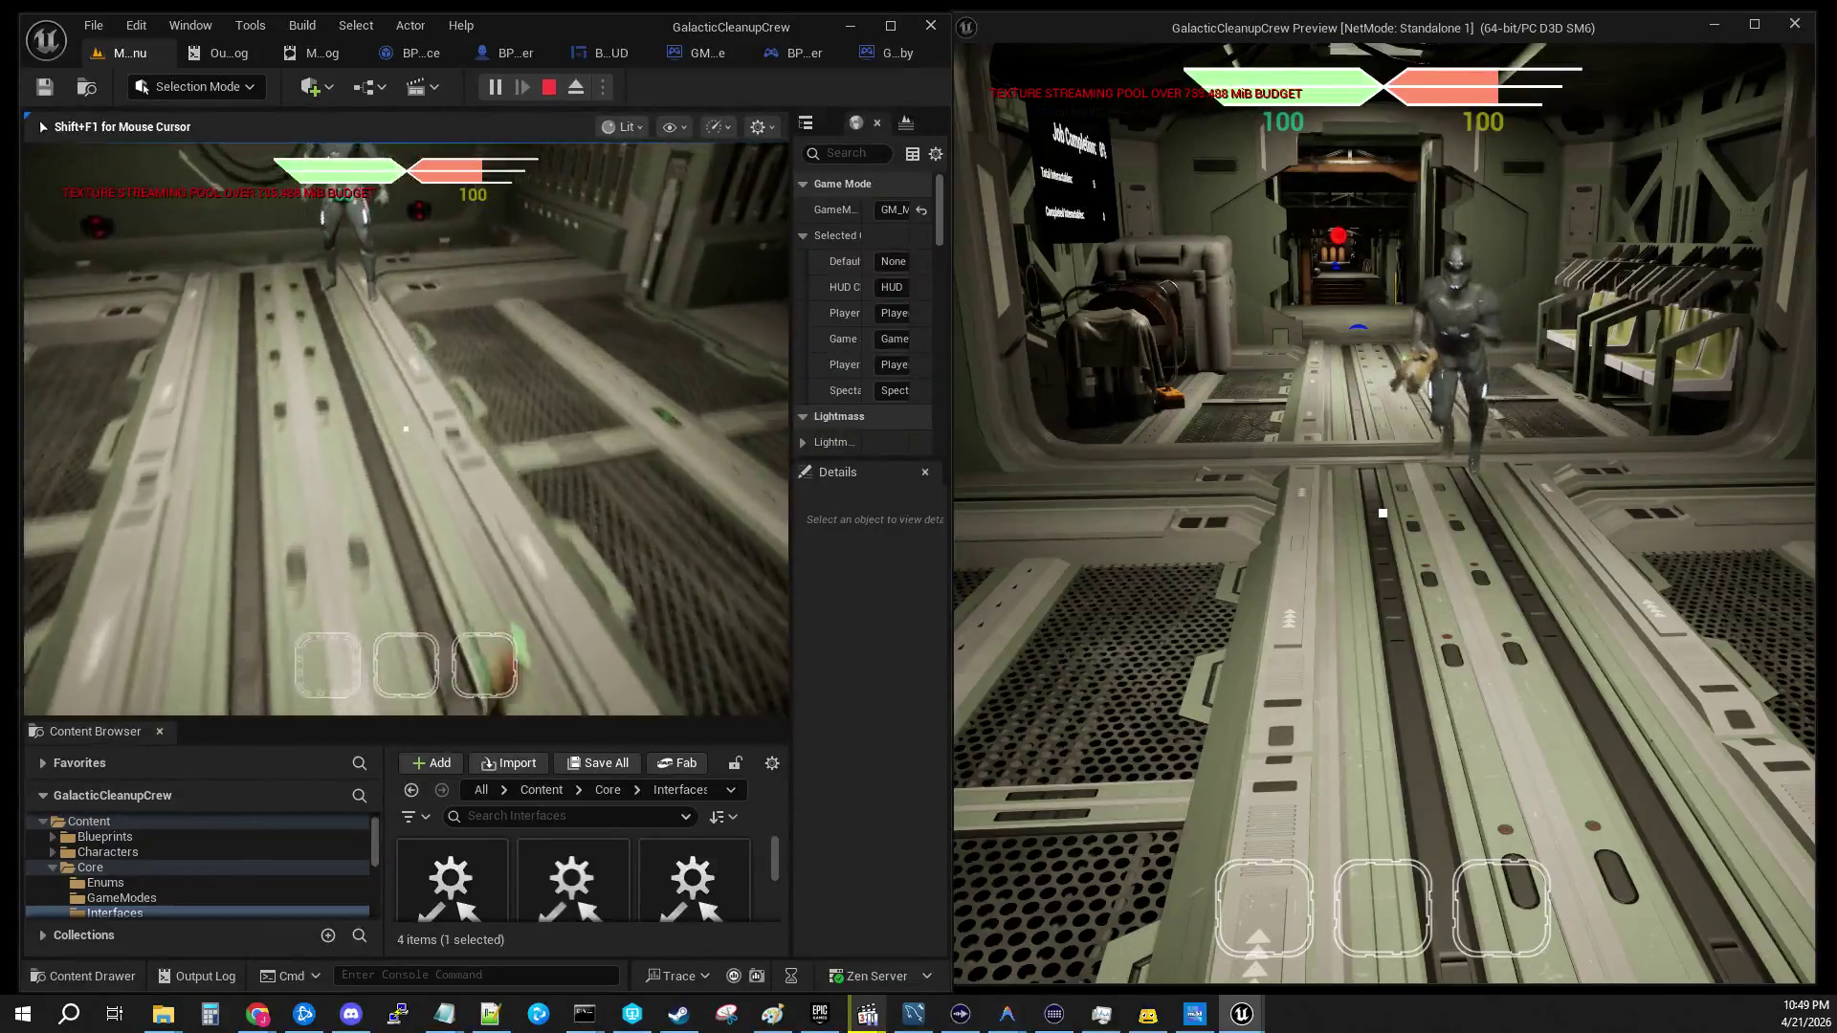
pyautogui.press('w')
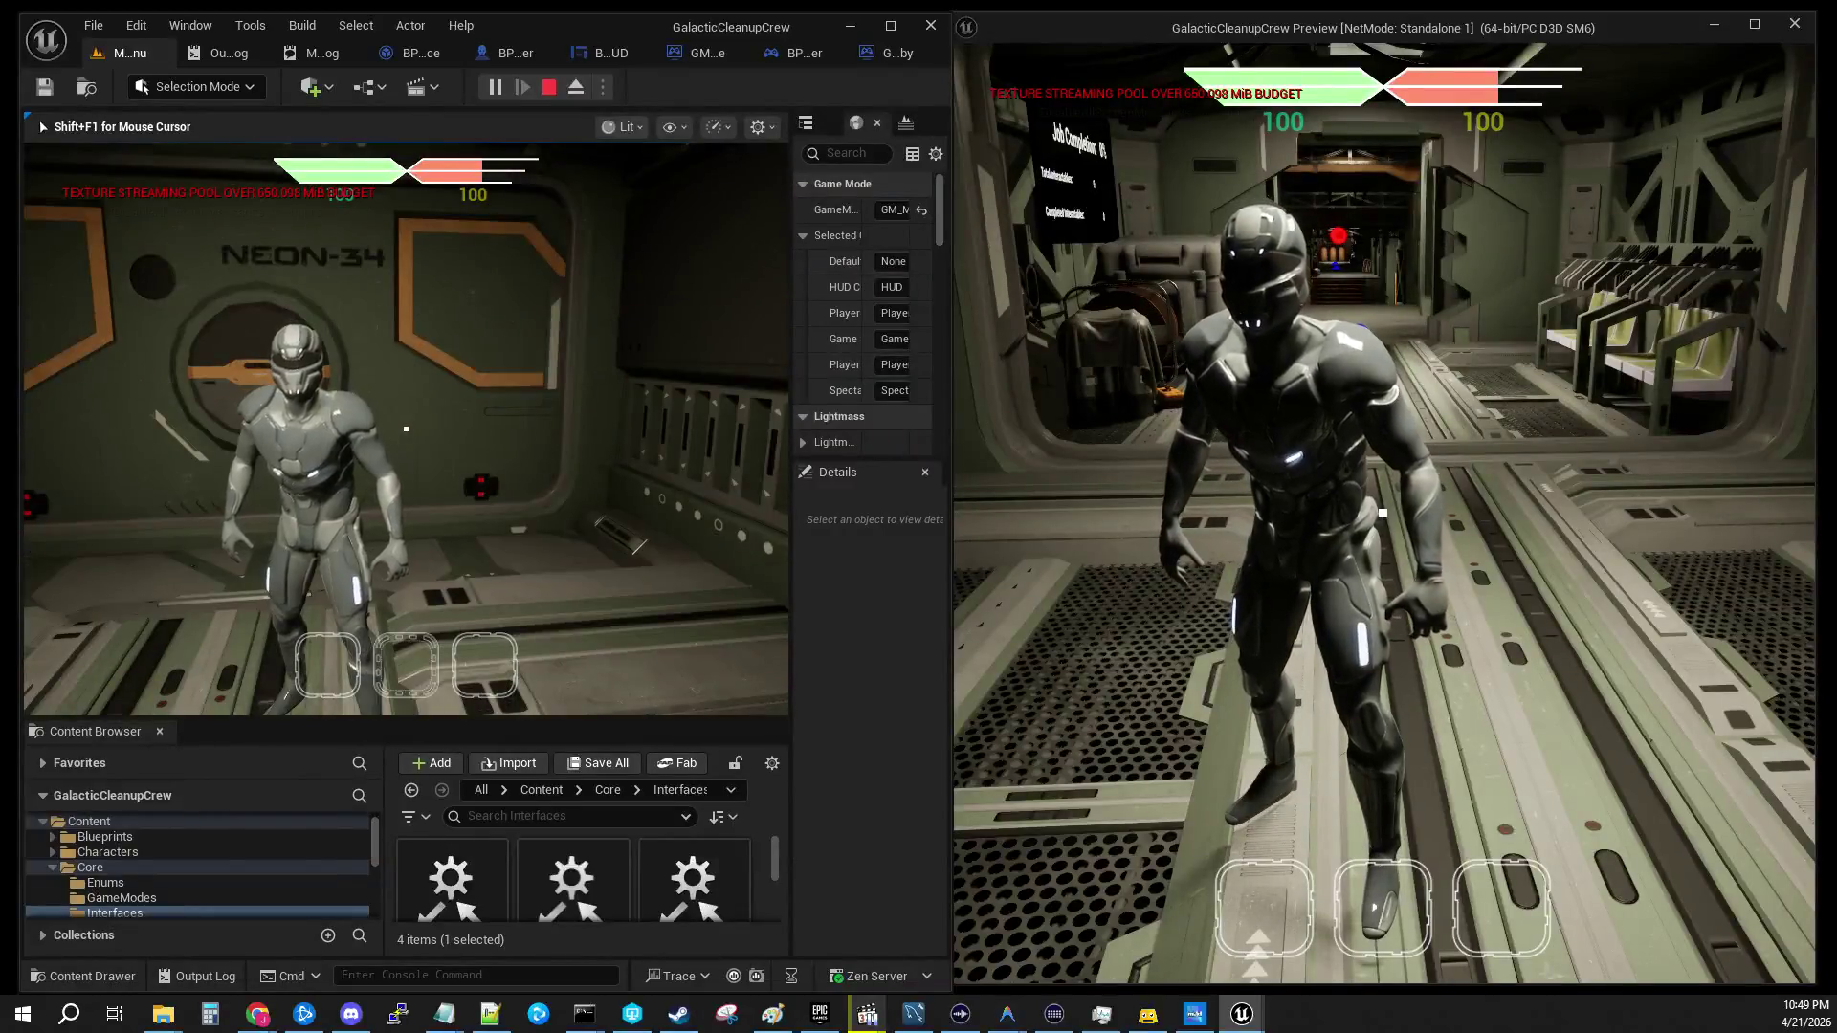
pyautogui.press('w')
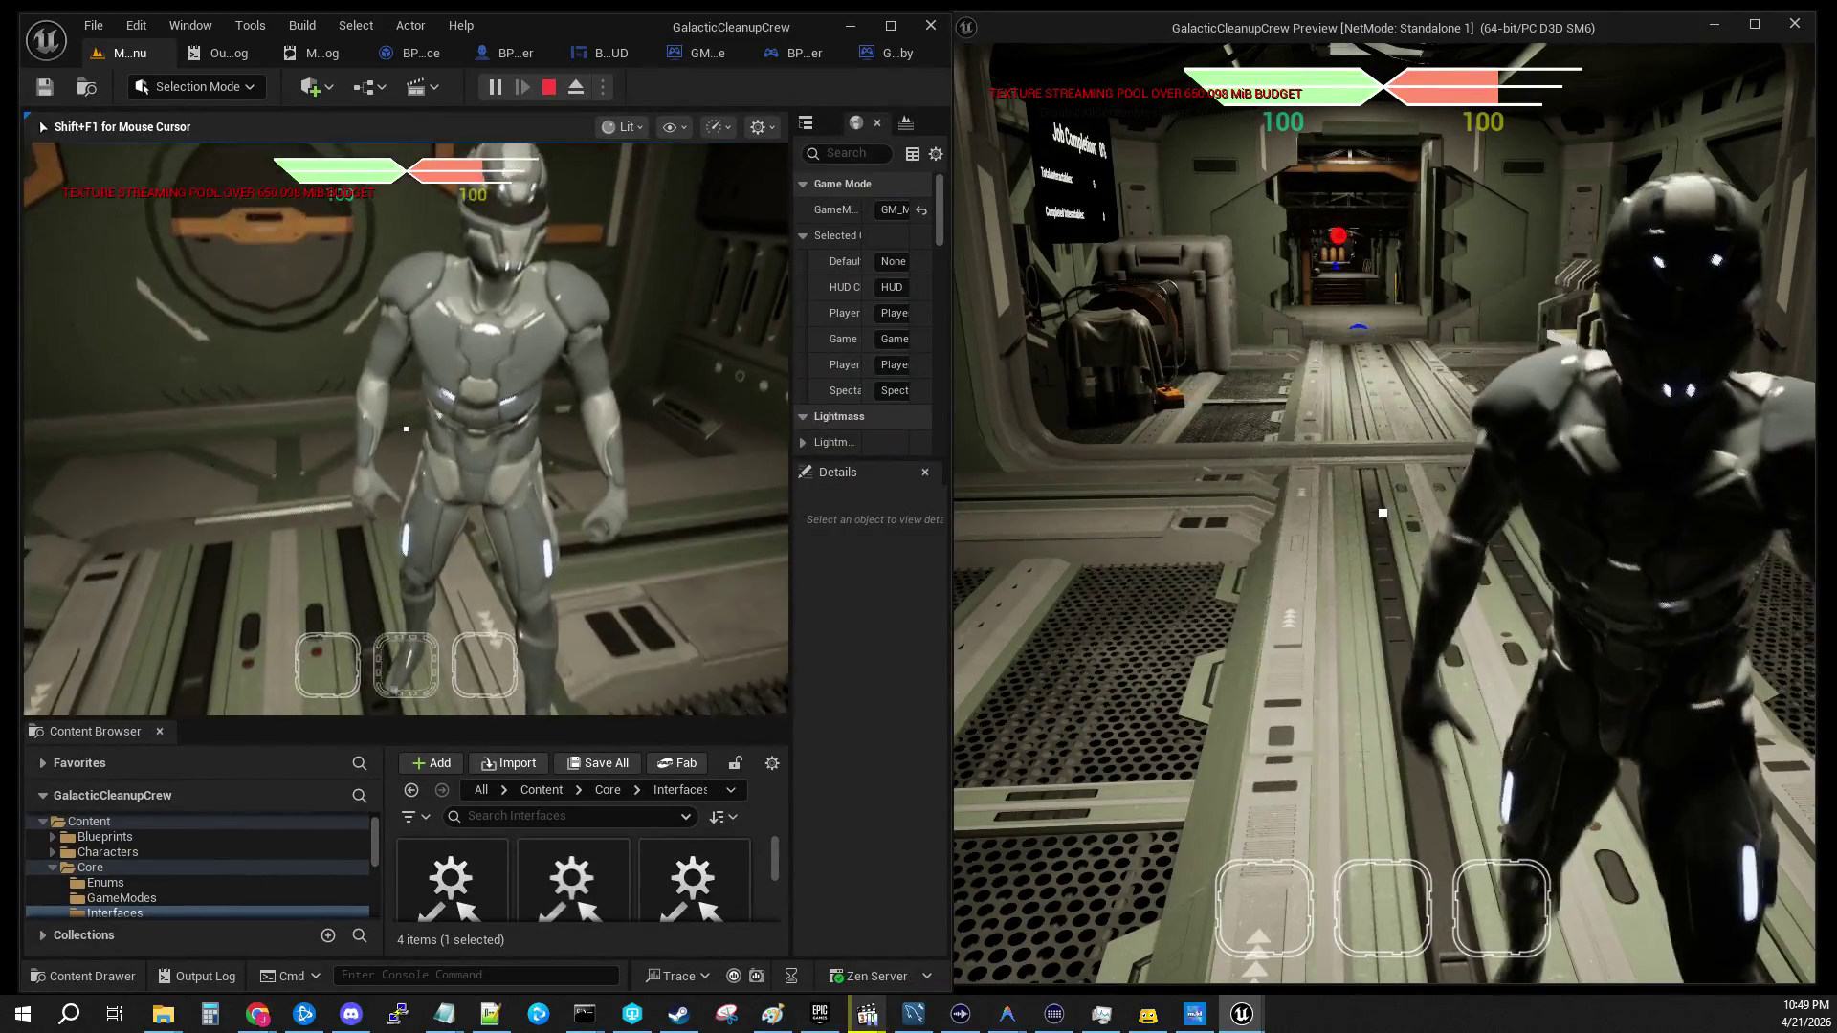
pyautogui.press('w')
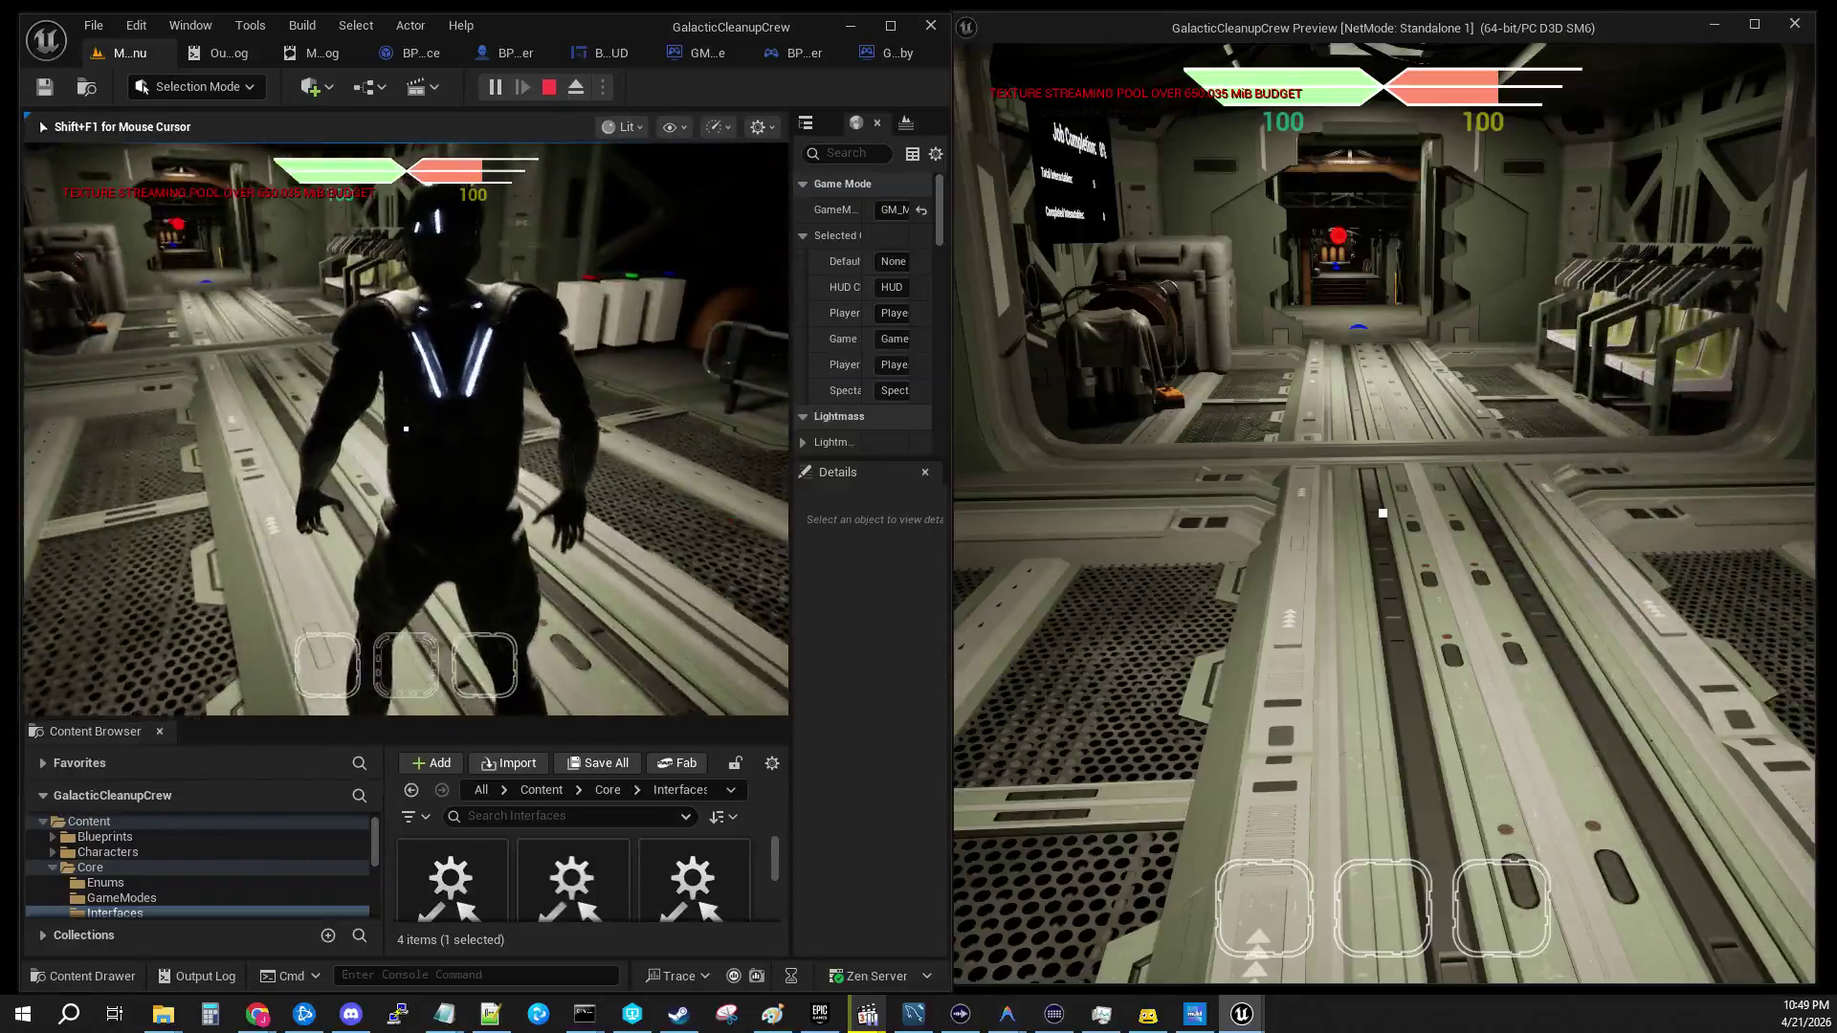
pyautogui.press('w')
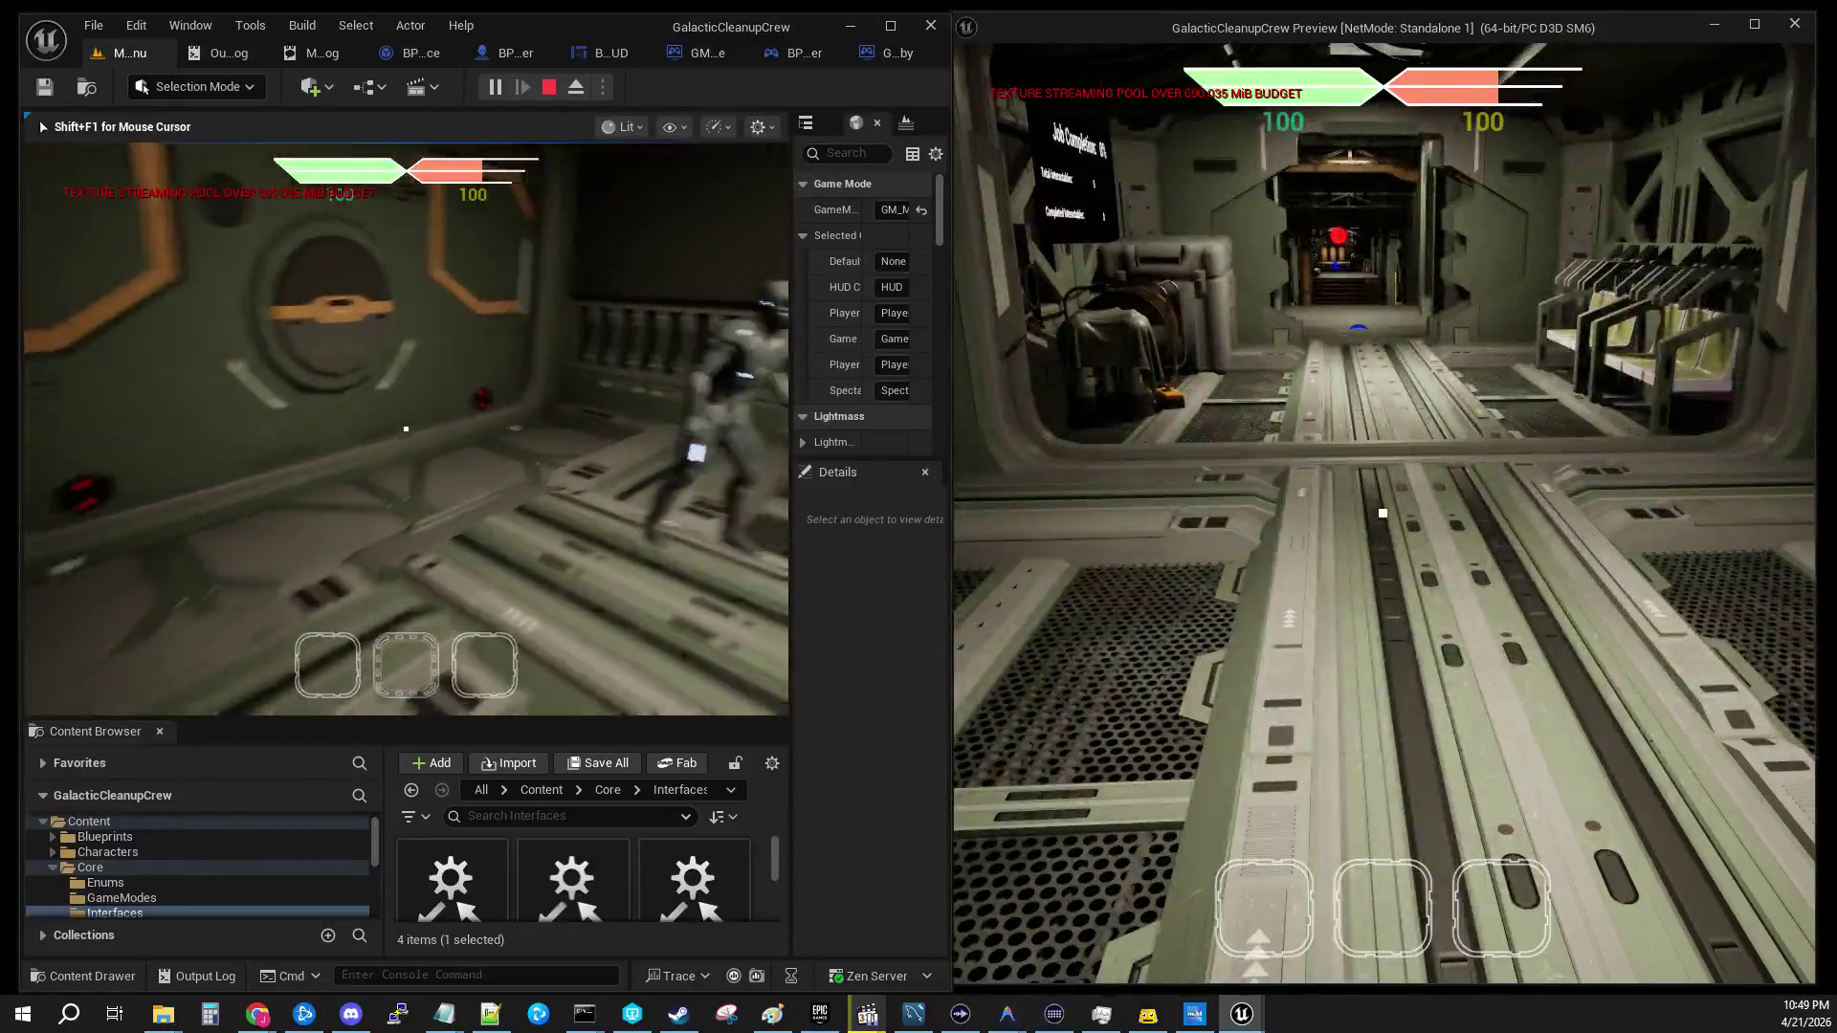
# Step: Walk the preview player down the corridor and up the stairs, then free the mouse and maximize the editor
pyautogui.press('w')
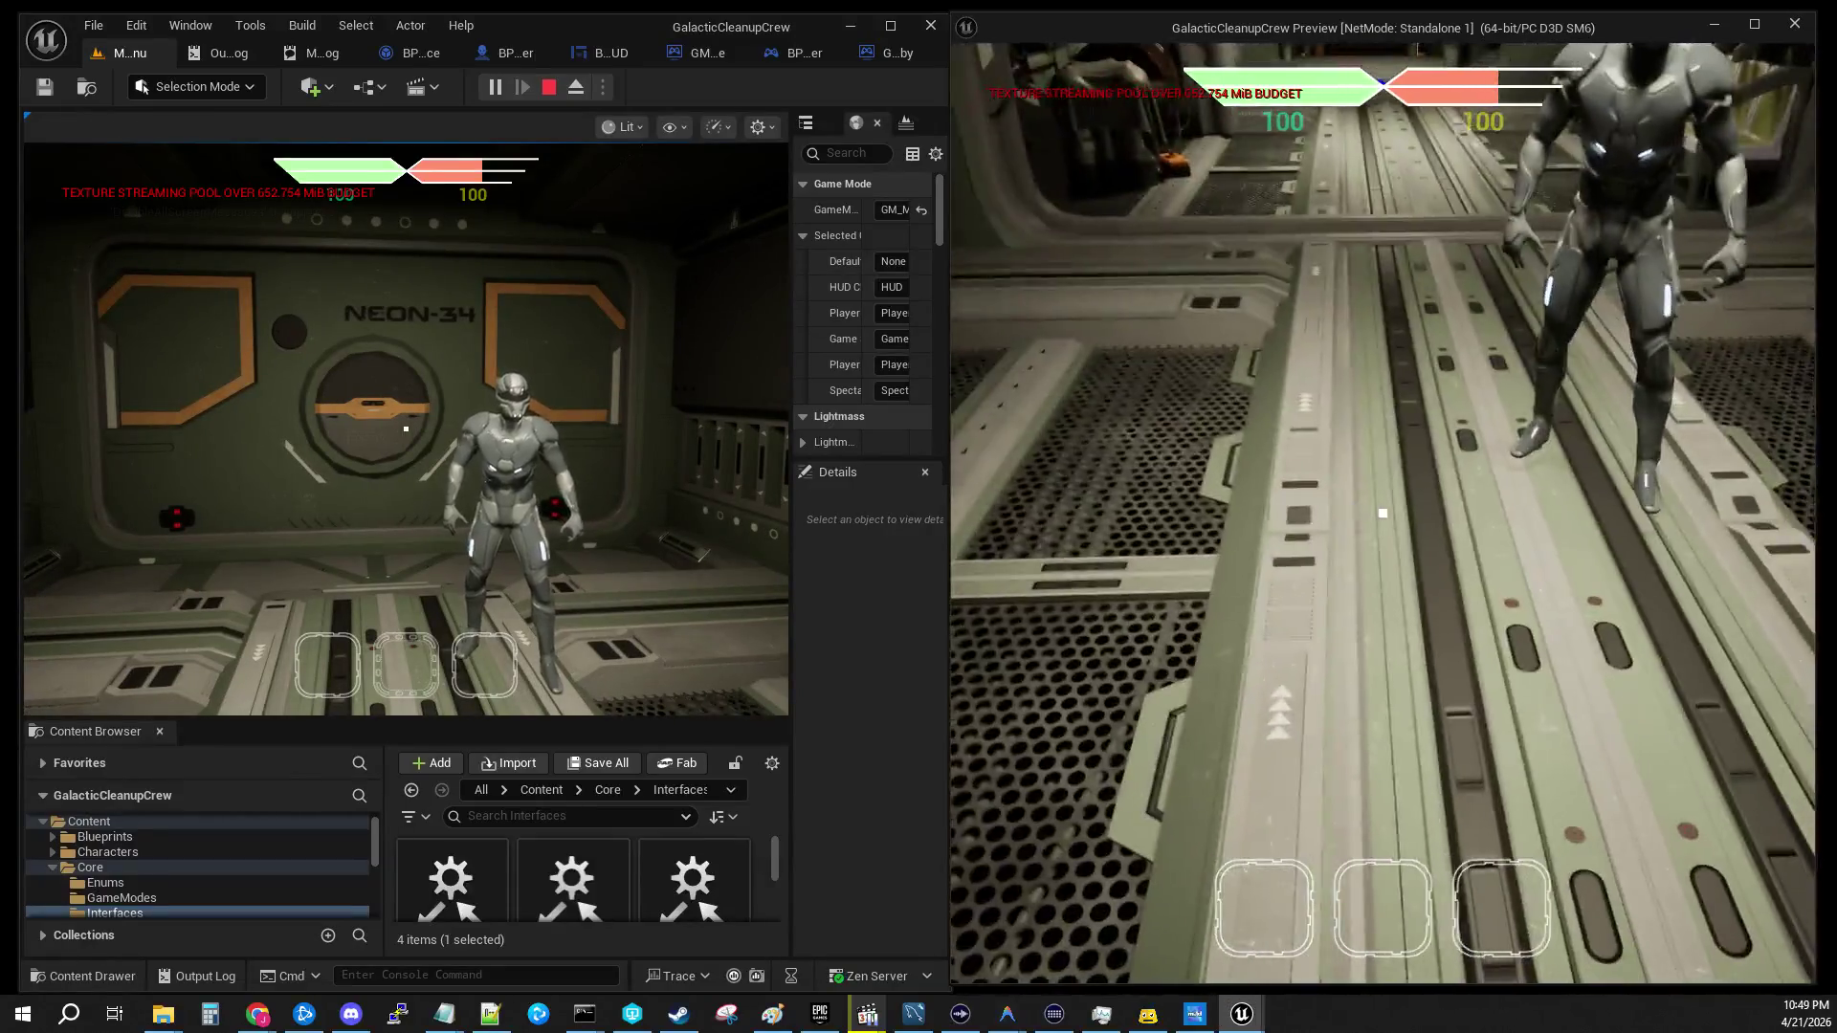
pyautogui.press('w')
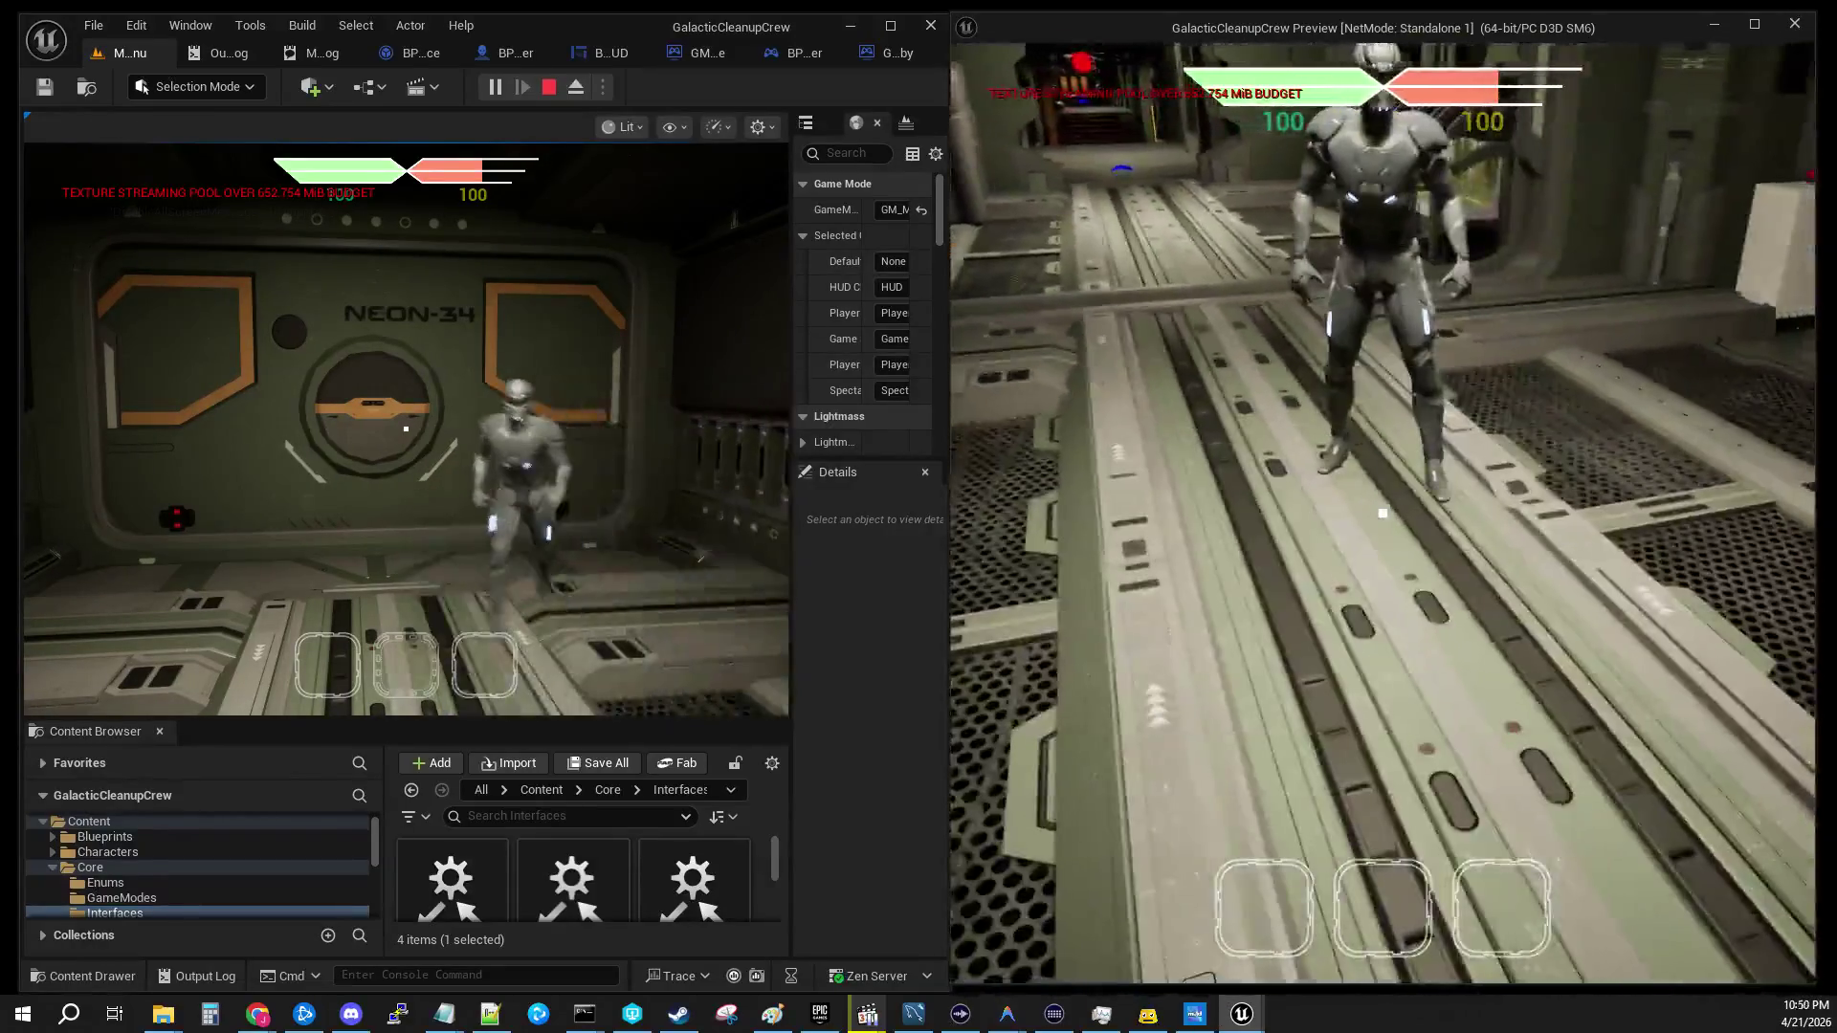
pyautogui.press('w')
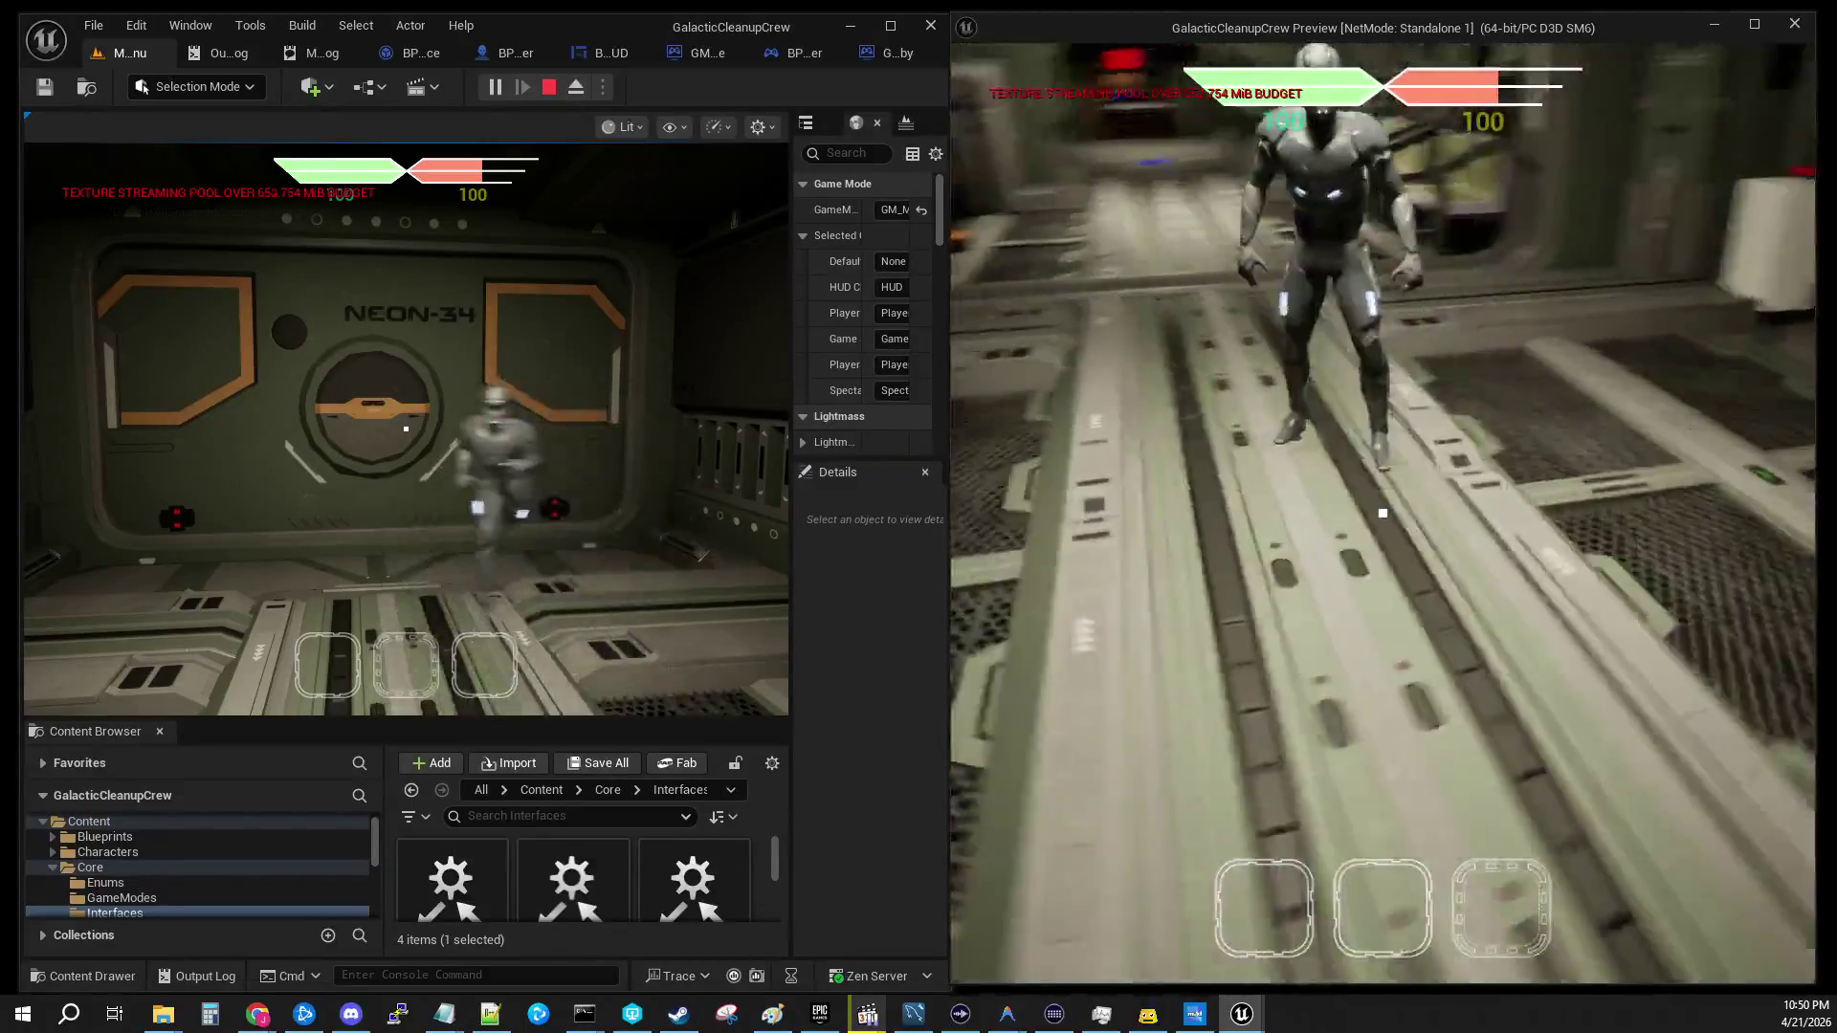
pyautogui.press('w')
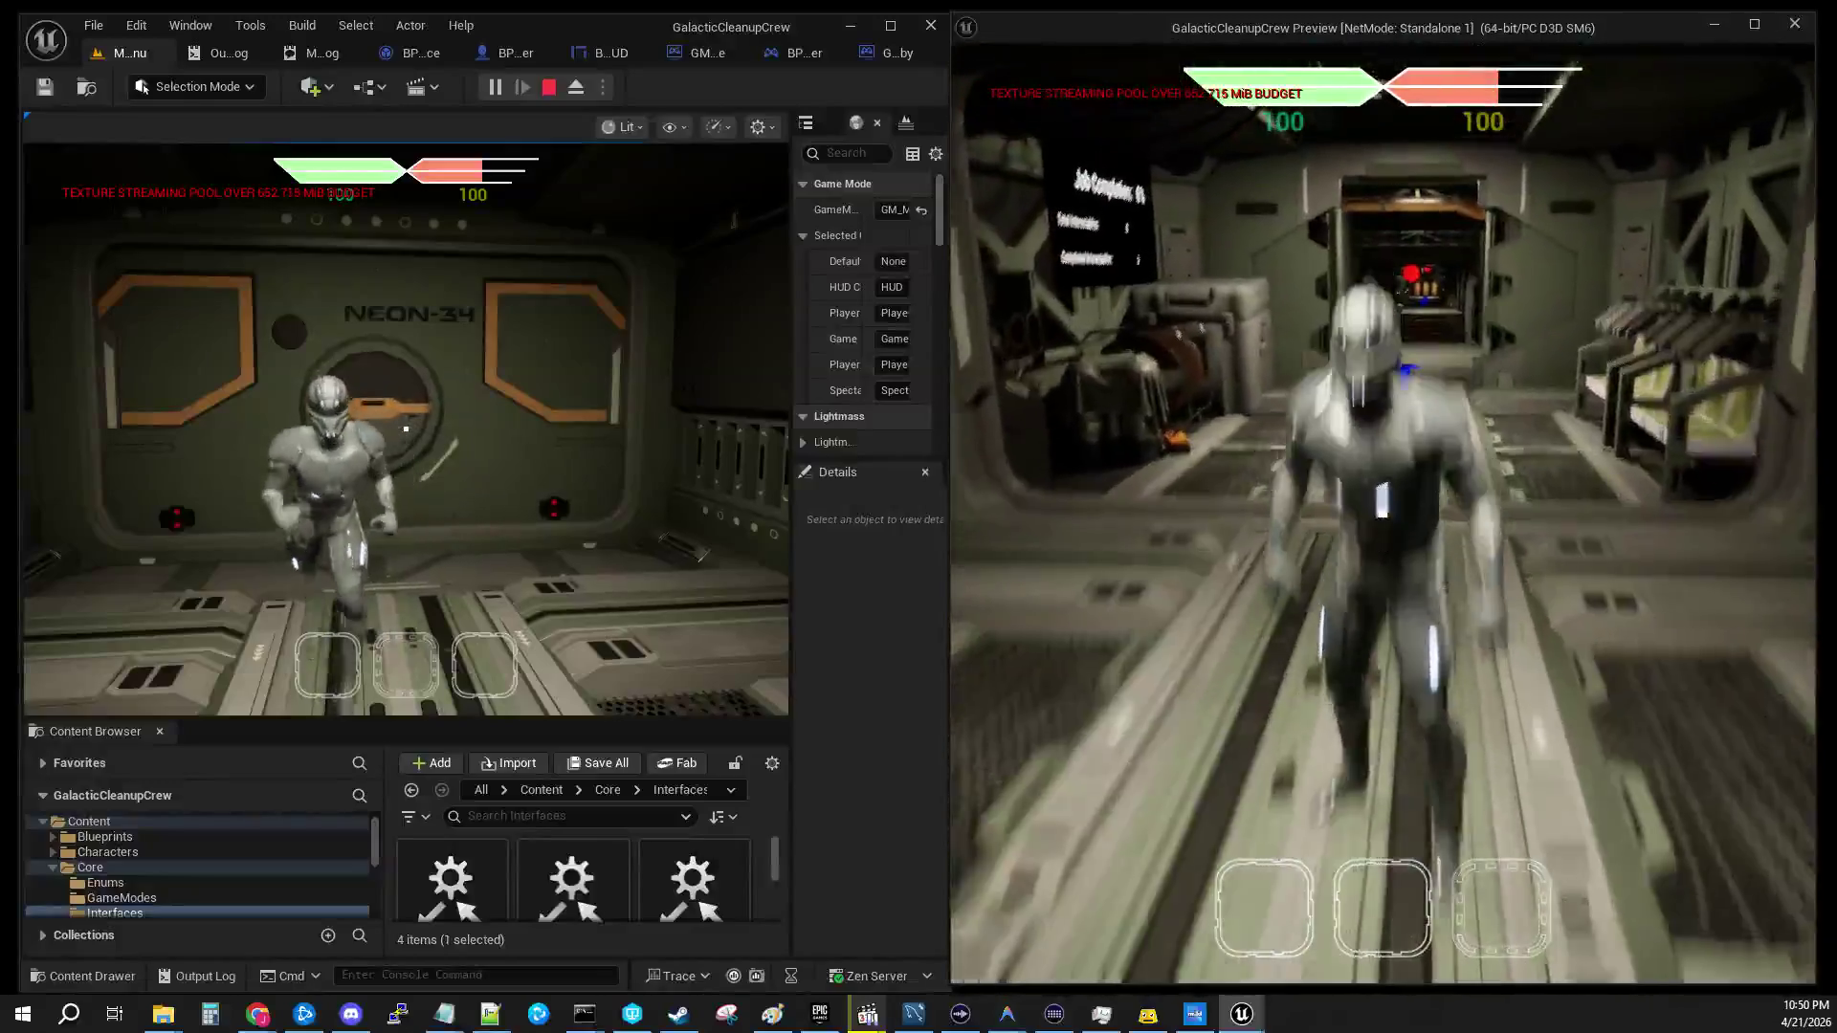
pyautogui.press('w')
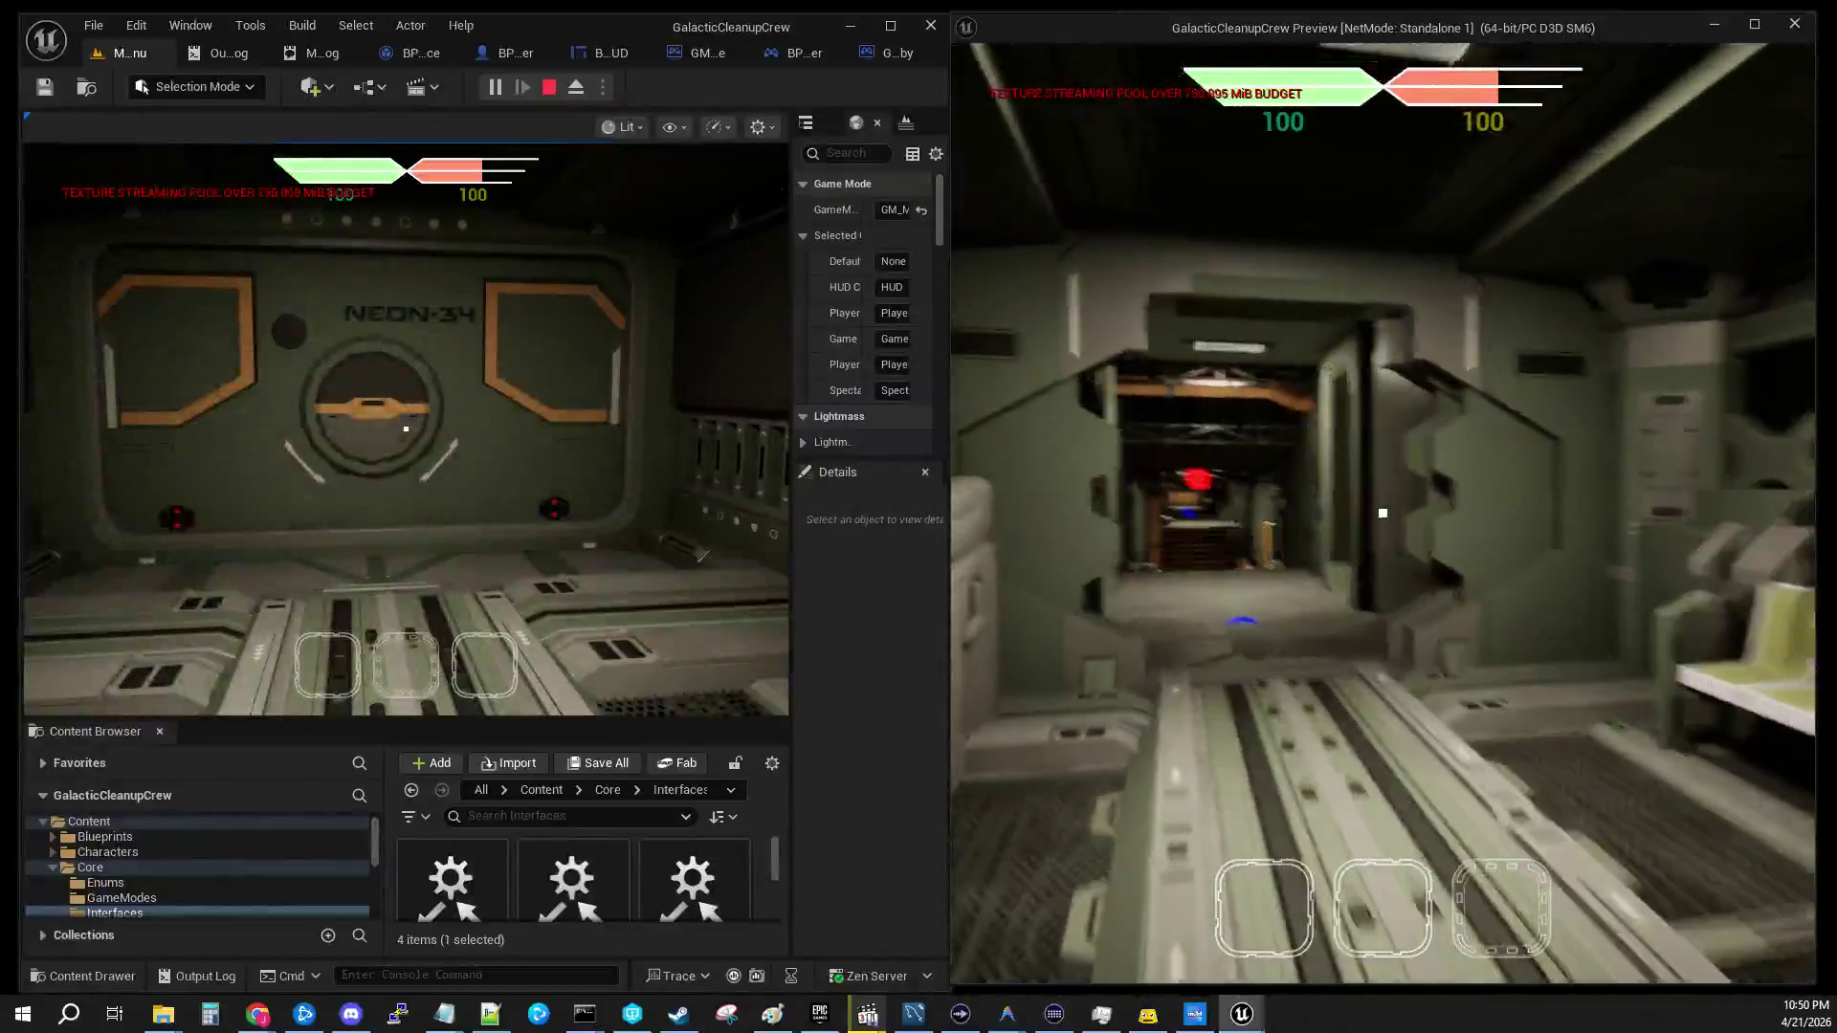
pyautogui.press('w')
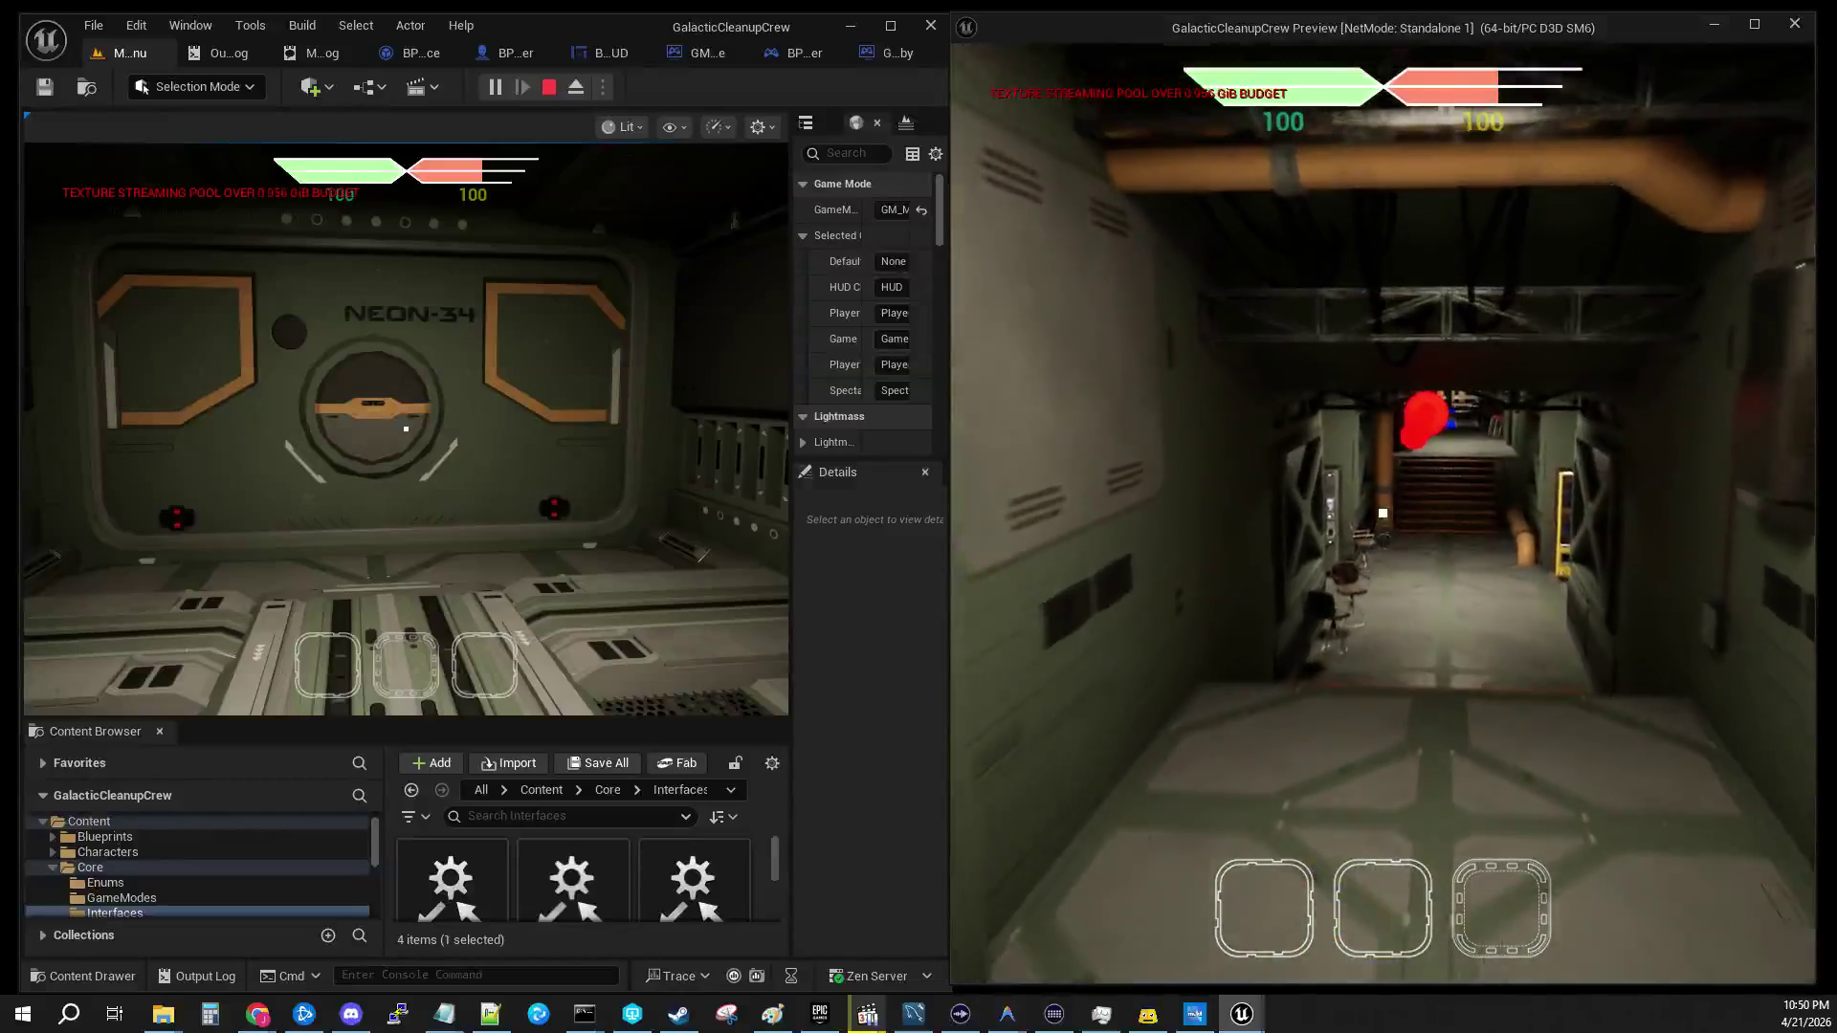
pyautogui.press('w')
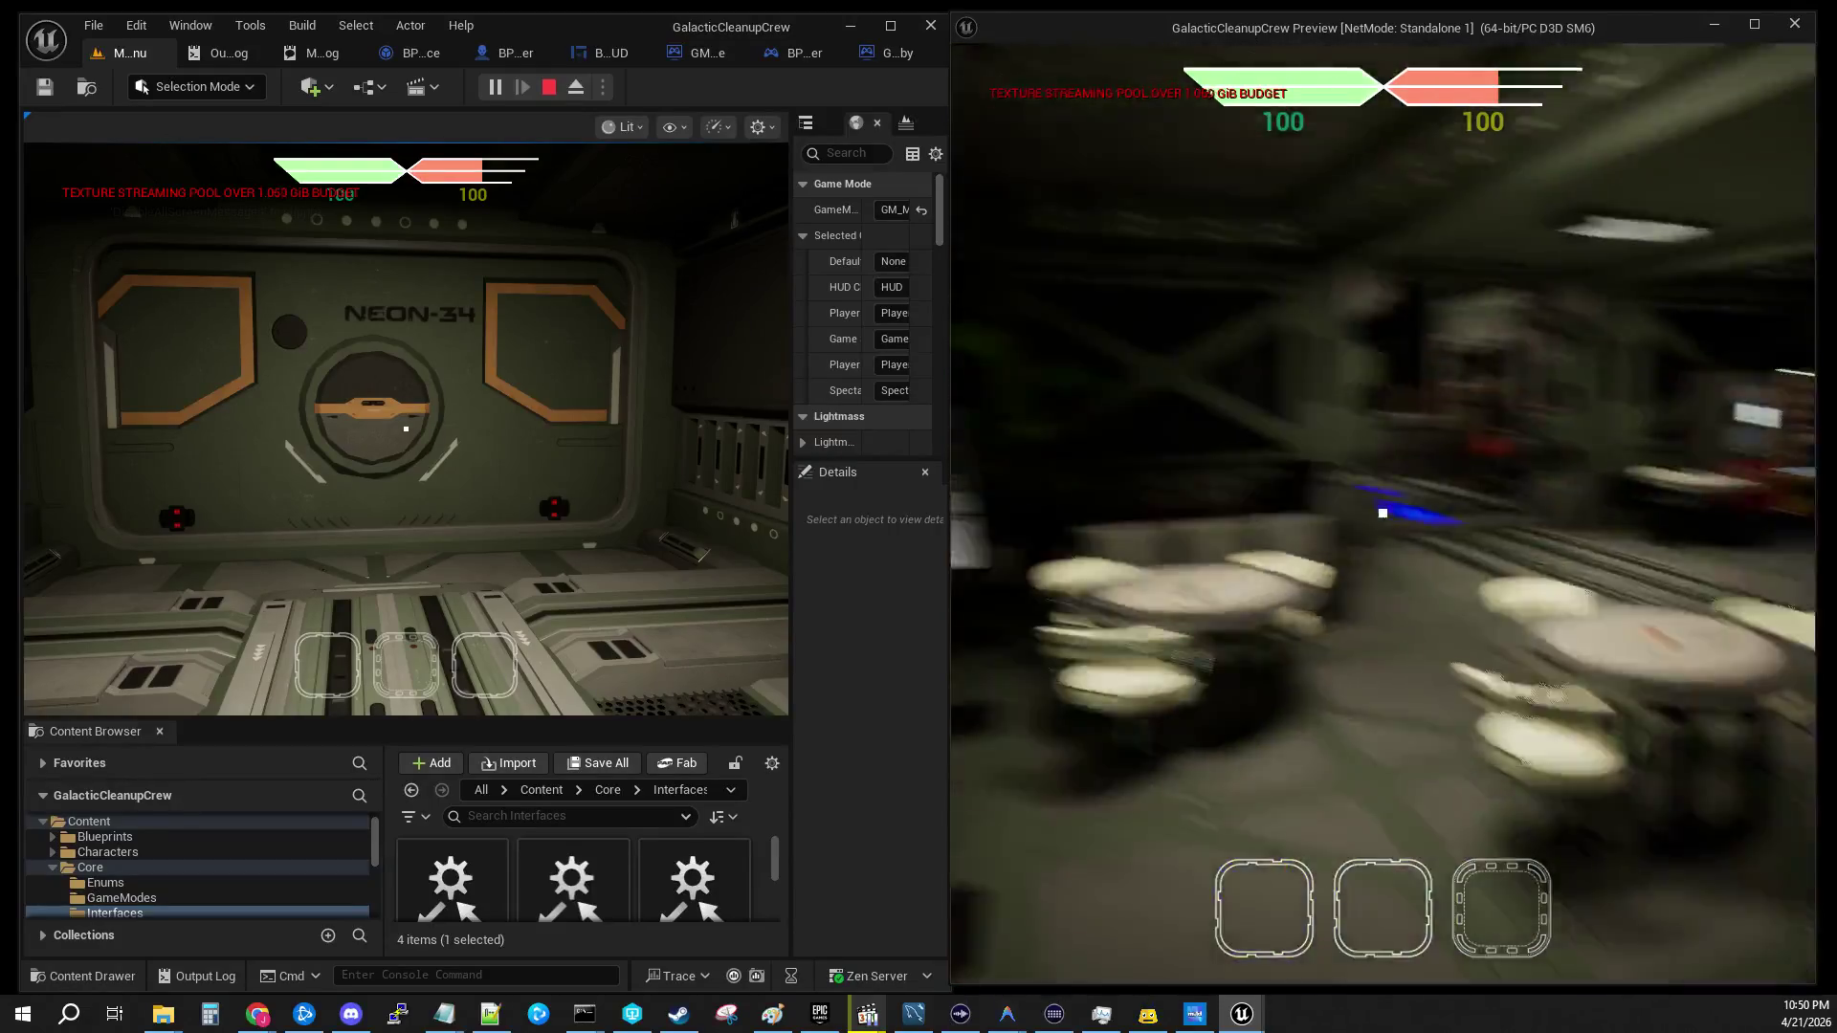
pyautogui.moveTo(1383, 513)
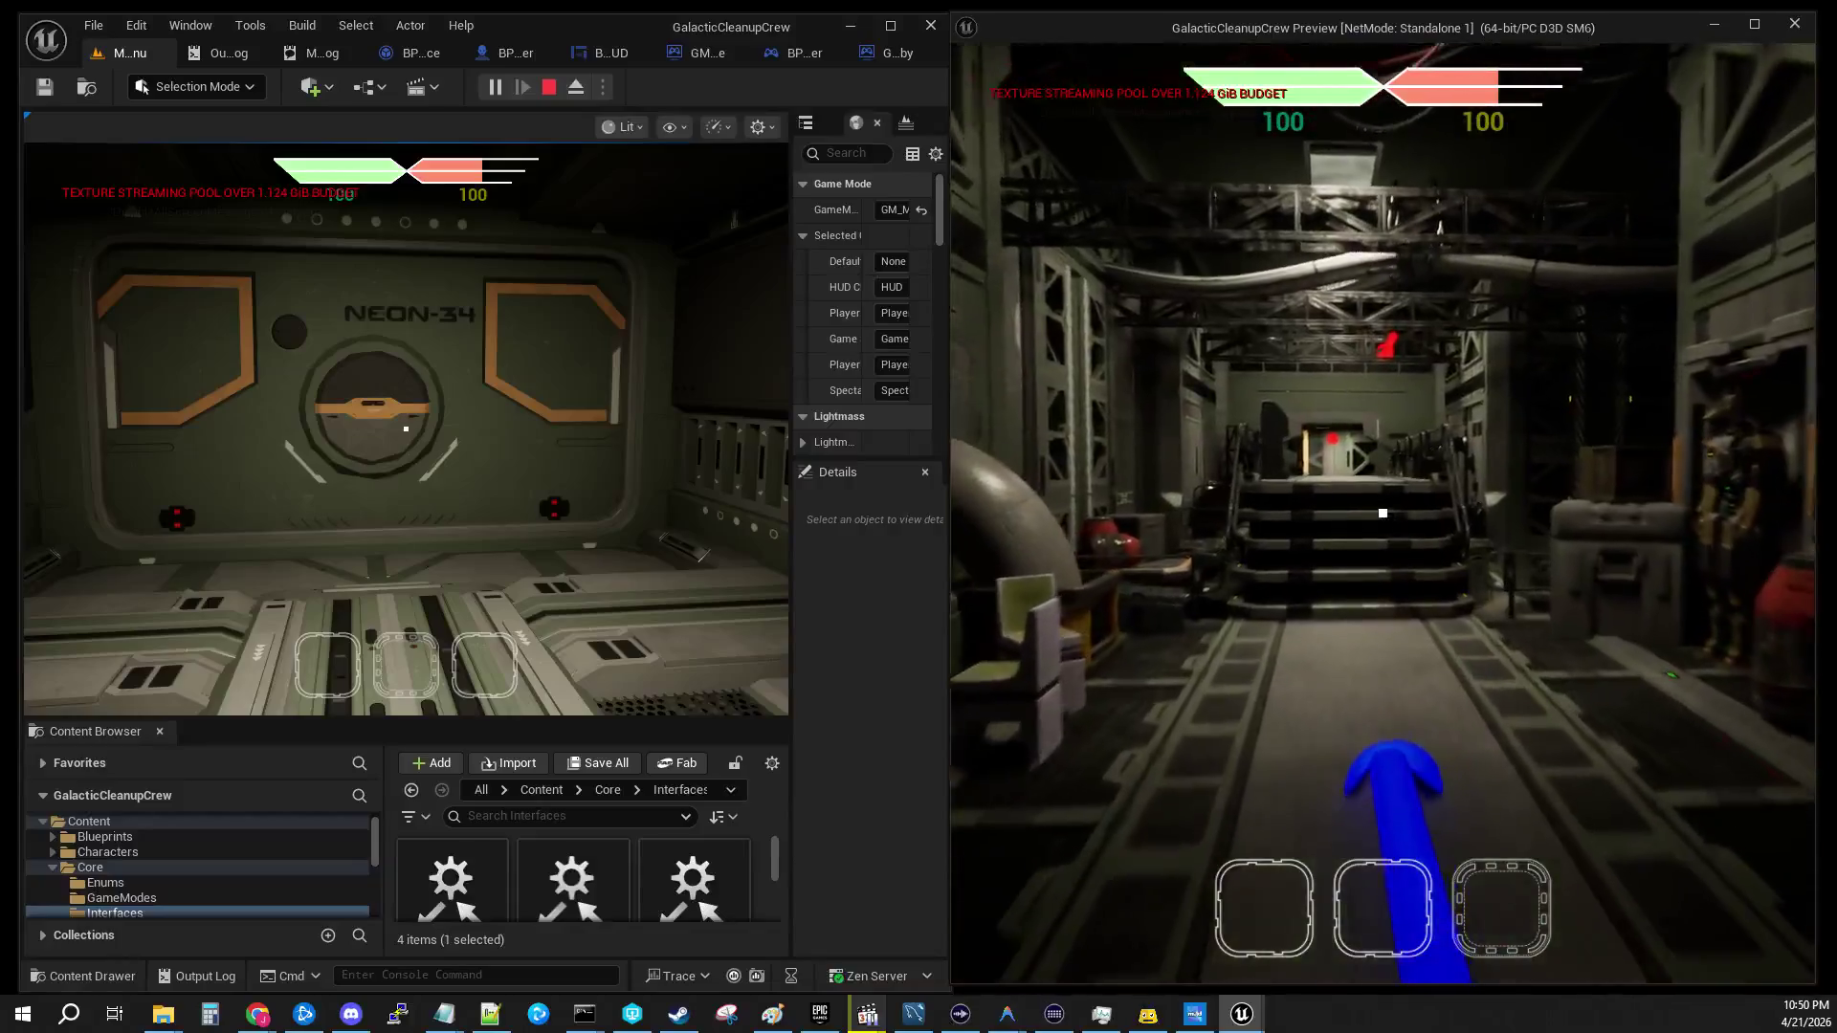
pyautogui.press('w')
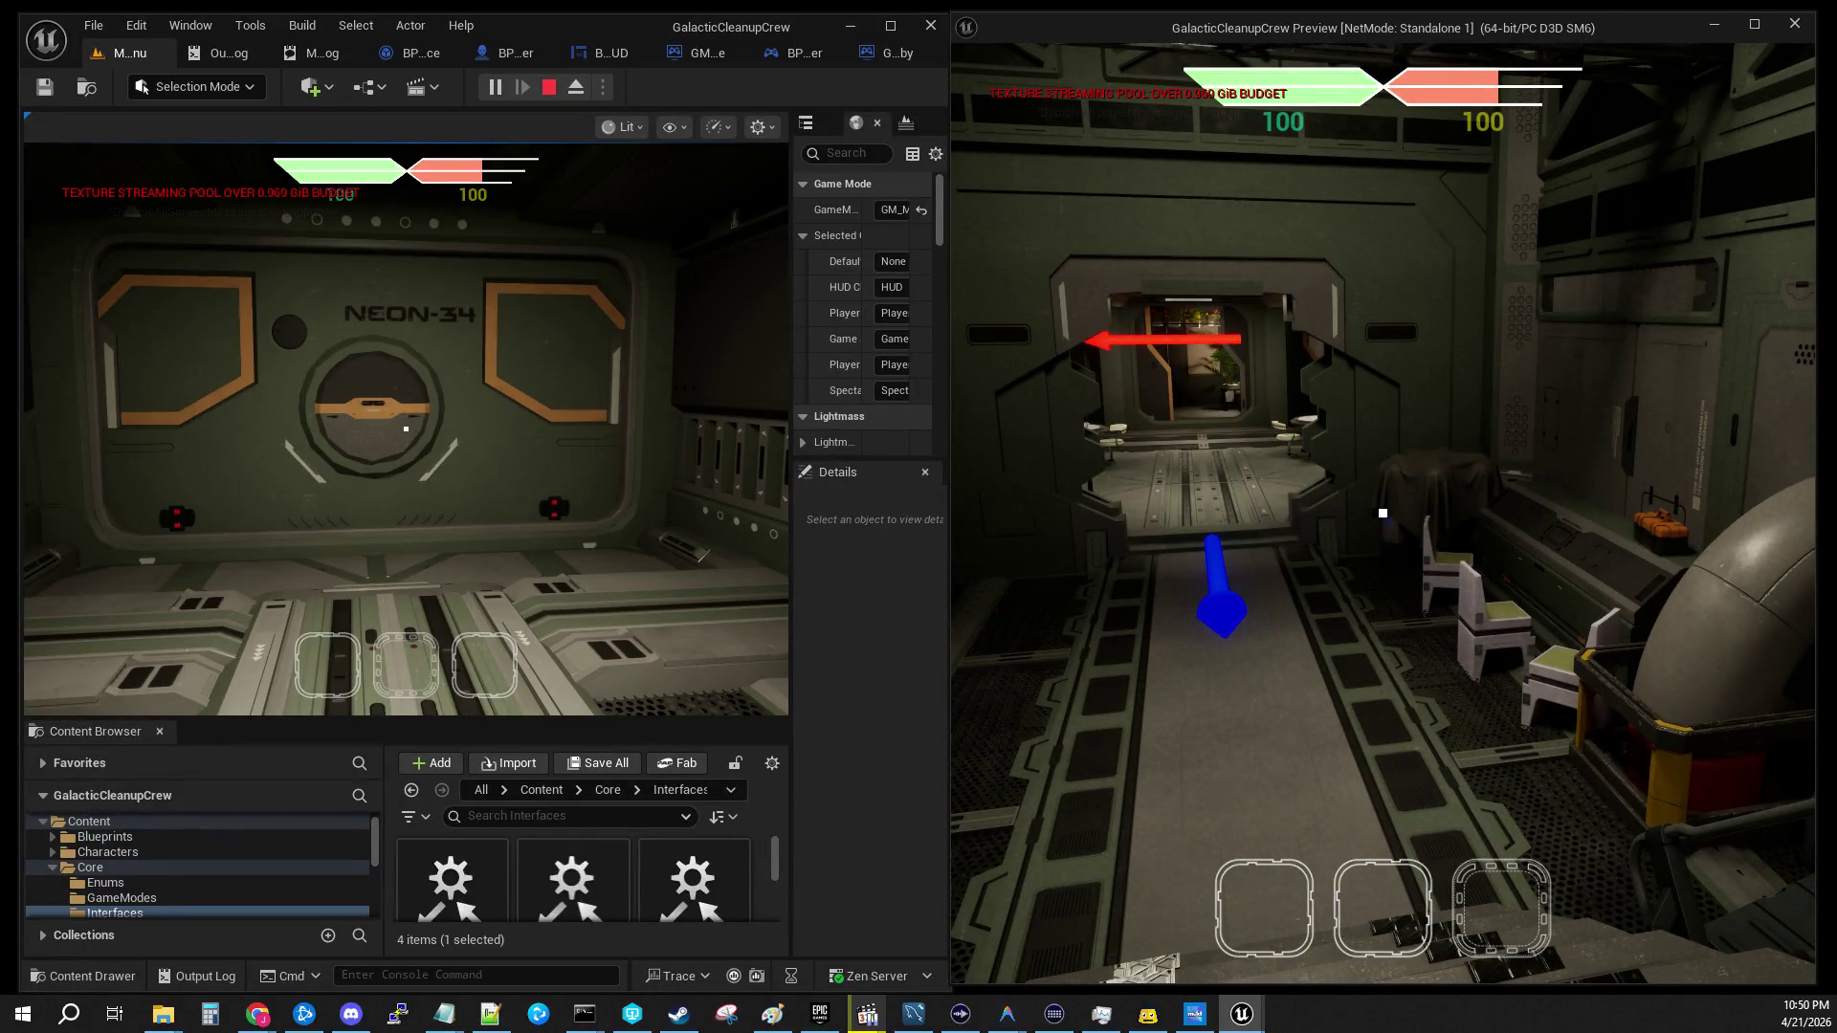
pyautogui.press('w')
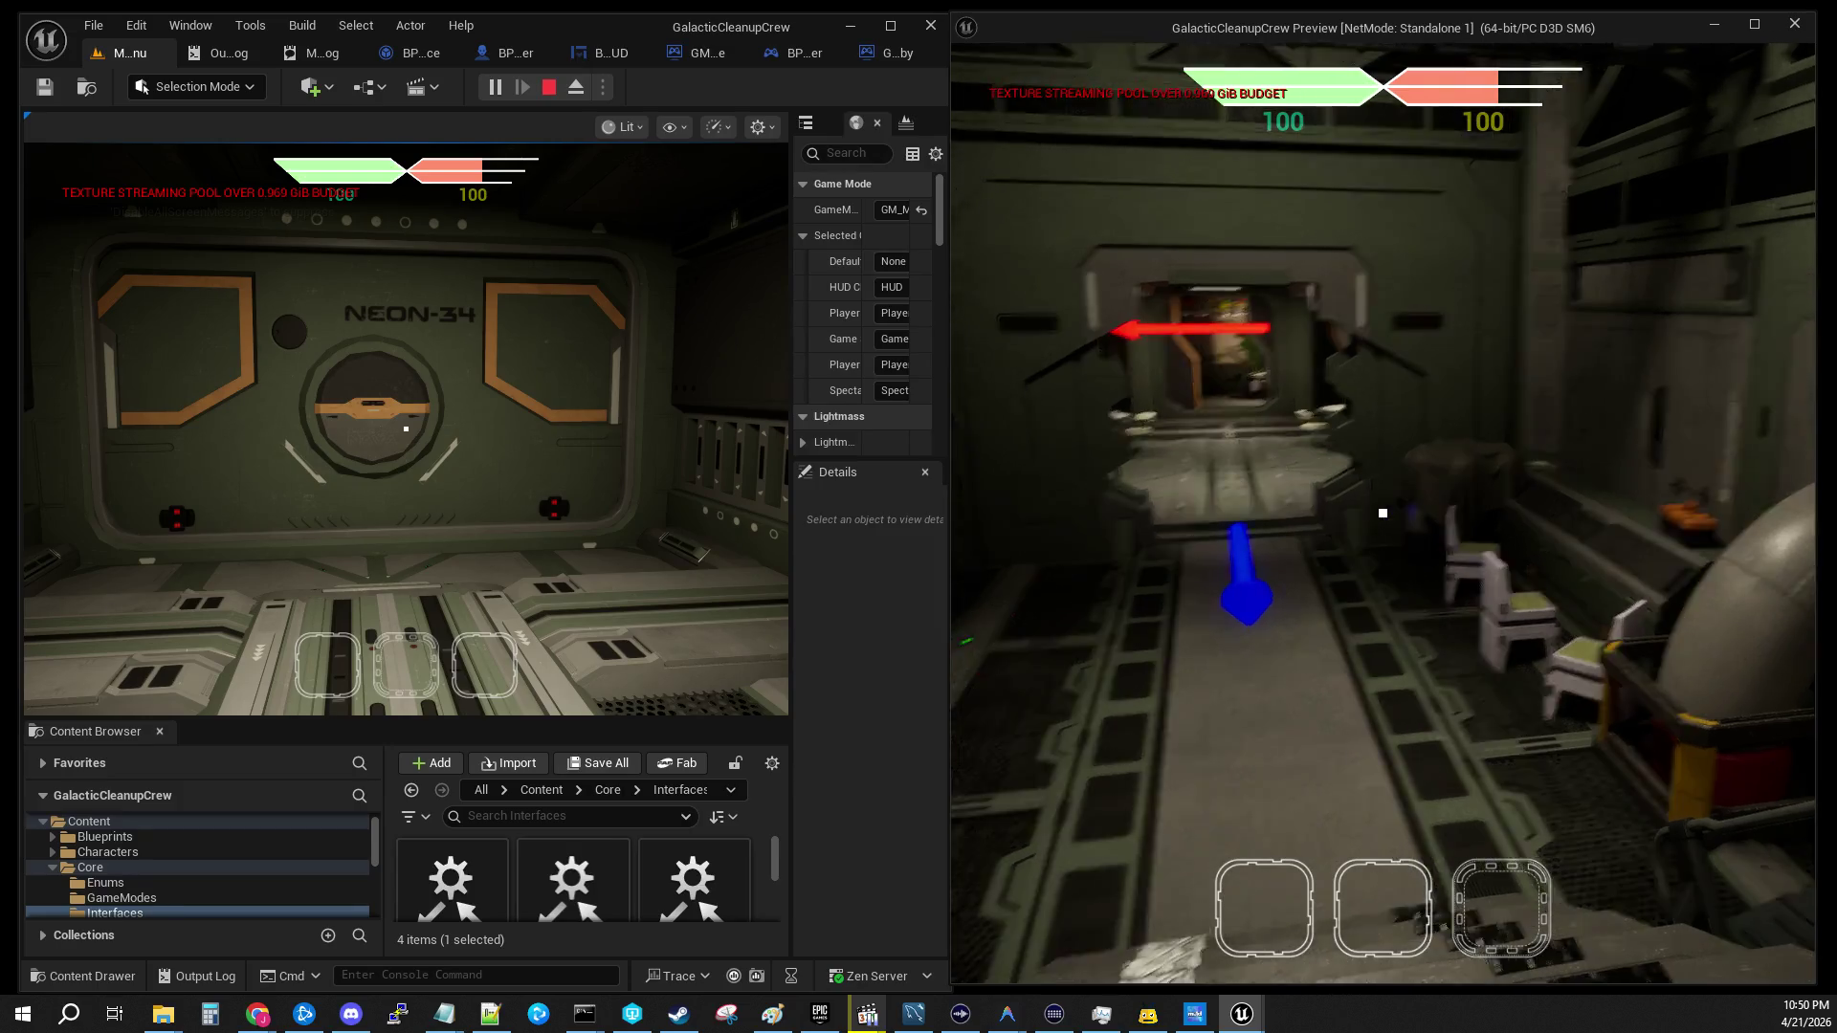
pyautogui.hotkey('shift', 'F1')
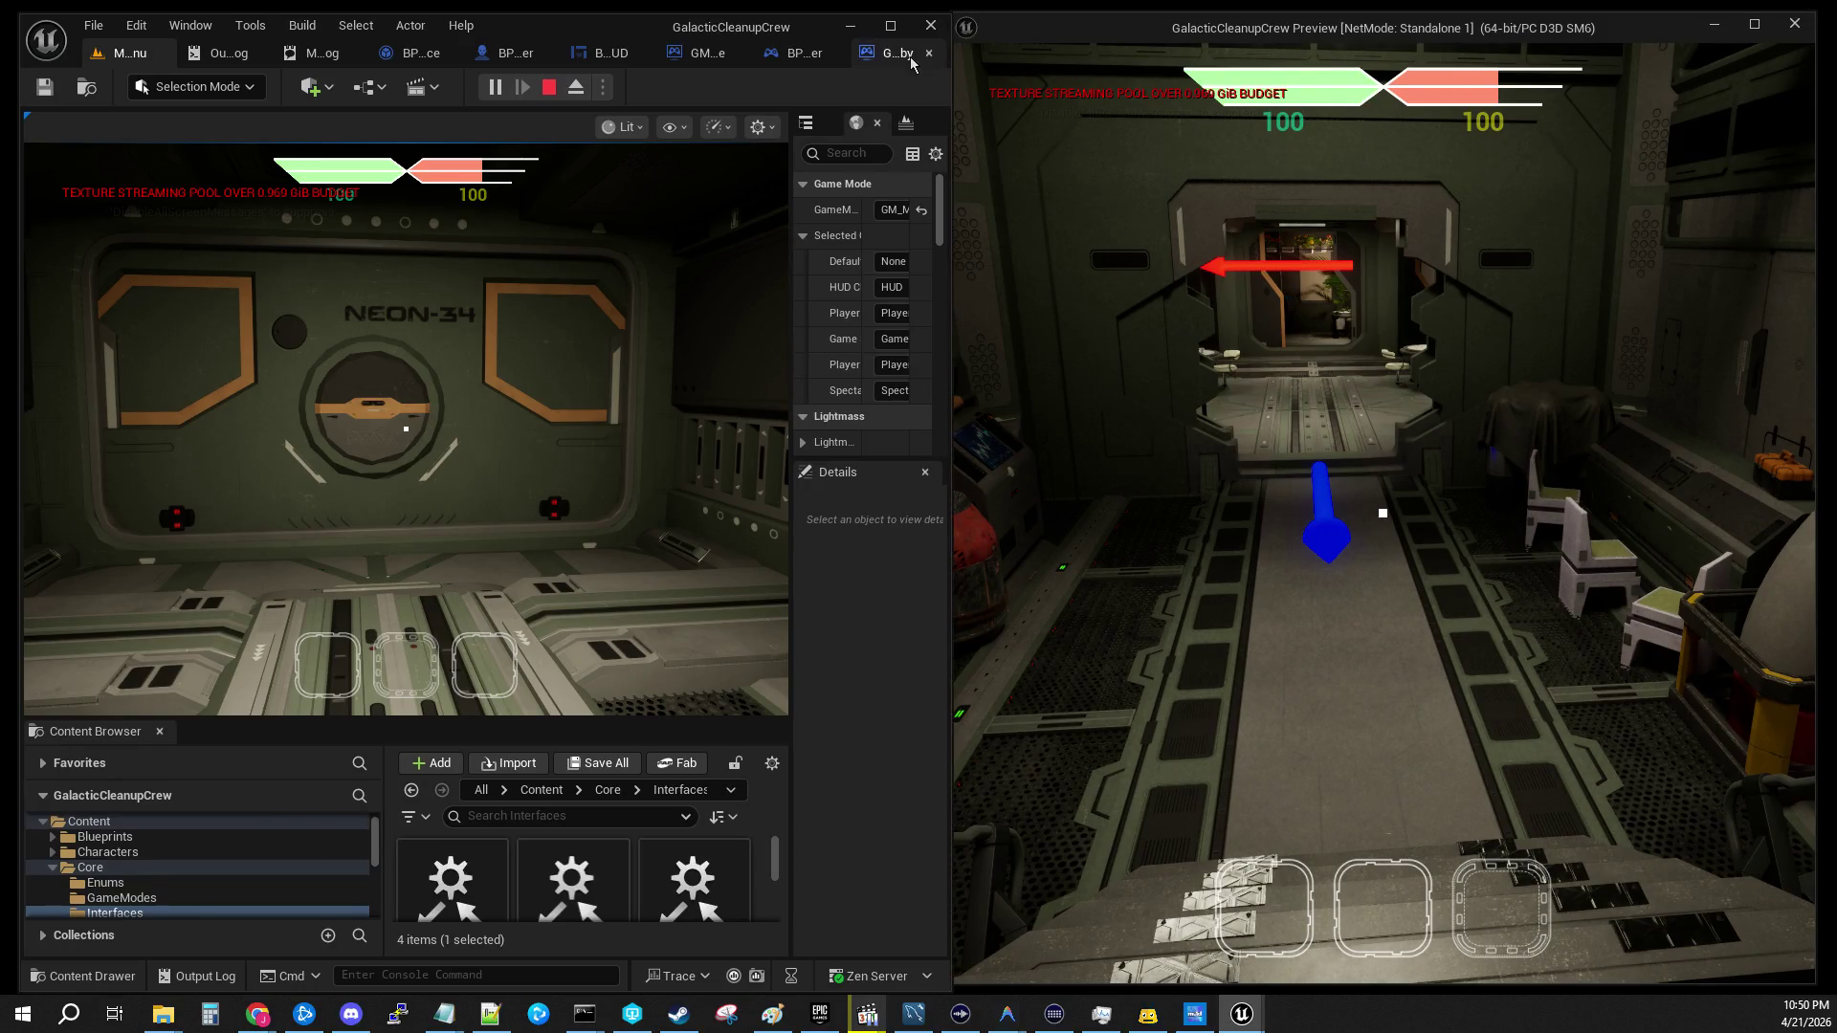
pyautogui.click(904, 24)
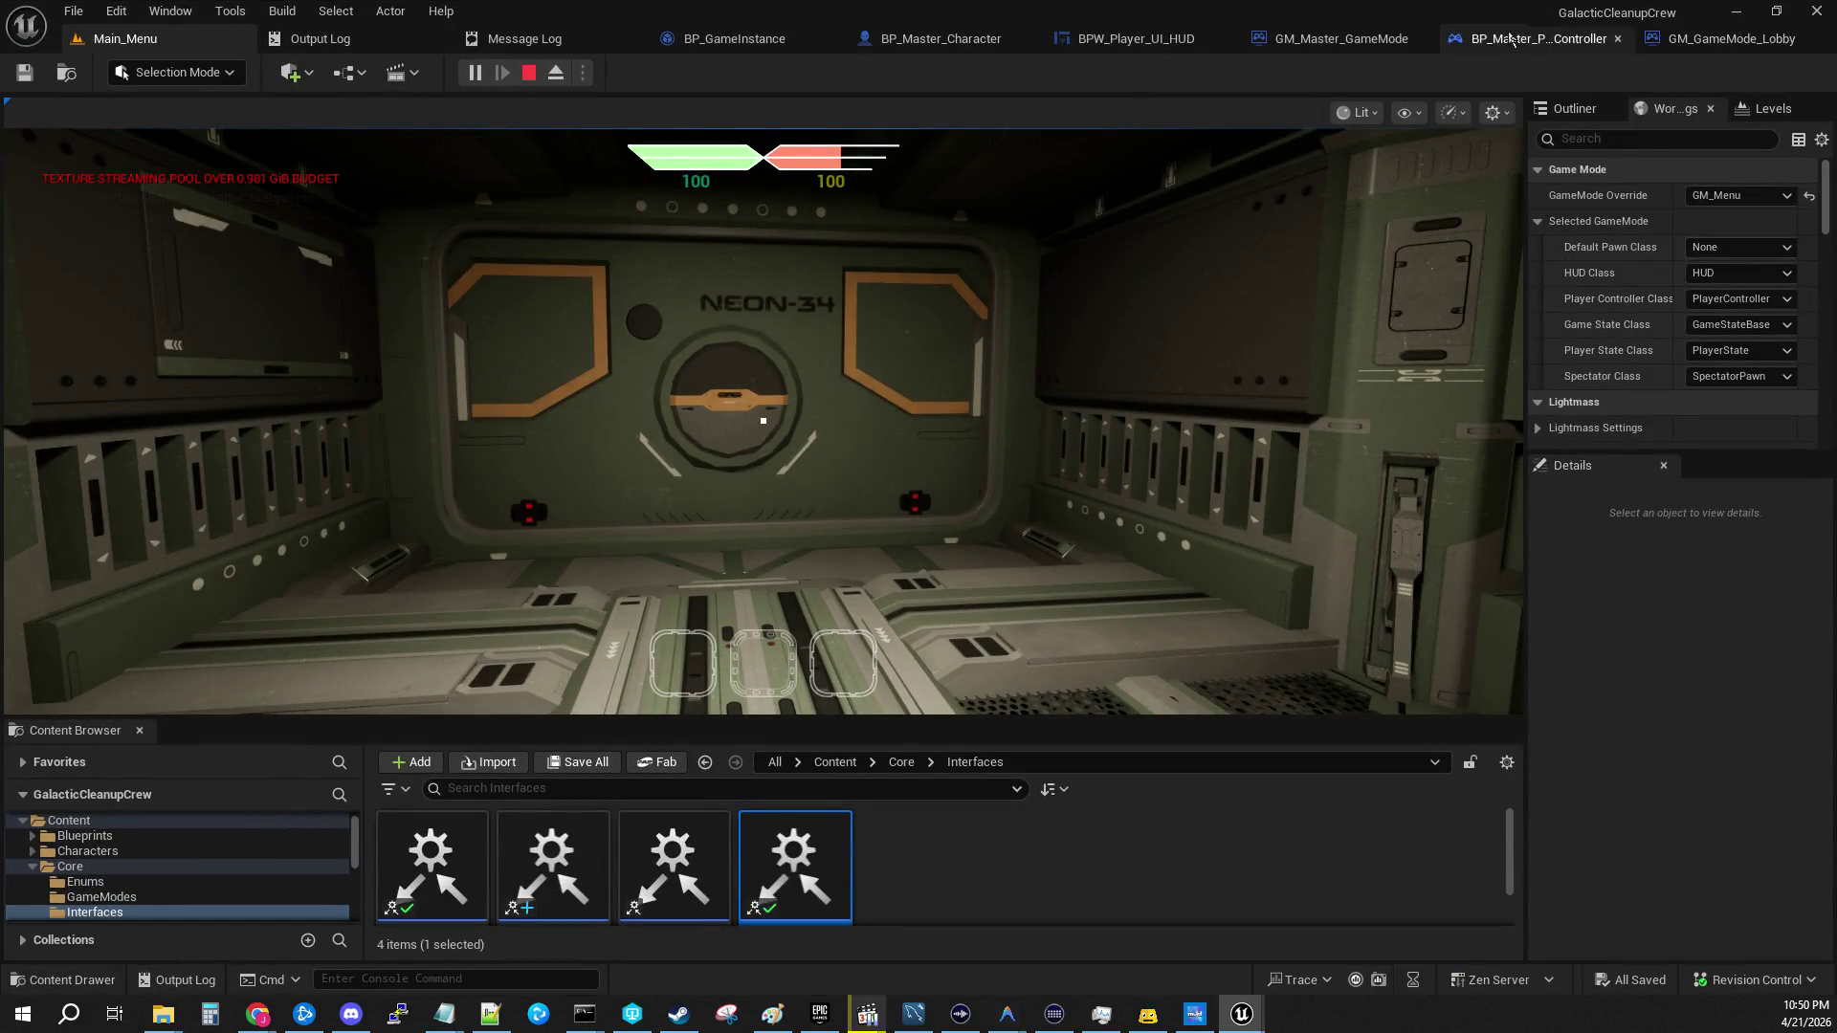
# Step: Inspect the SetPlayerSlot event in BP_Master_PlayerController's EventGraph, then move to GM_Master_GameMode
pyautogui.click(1727, 43)
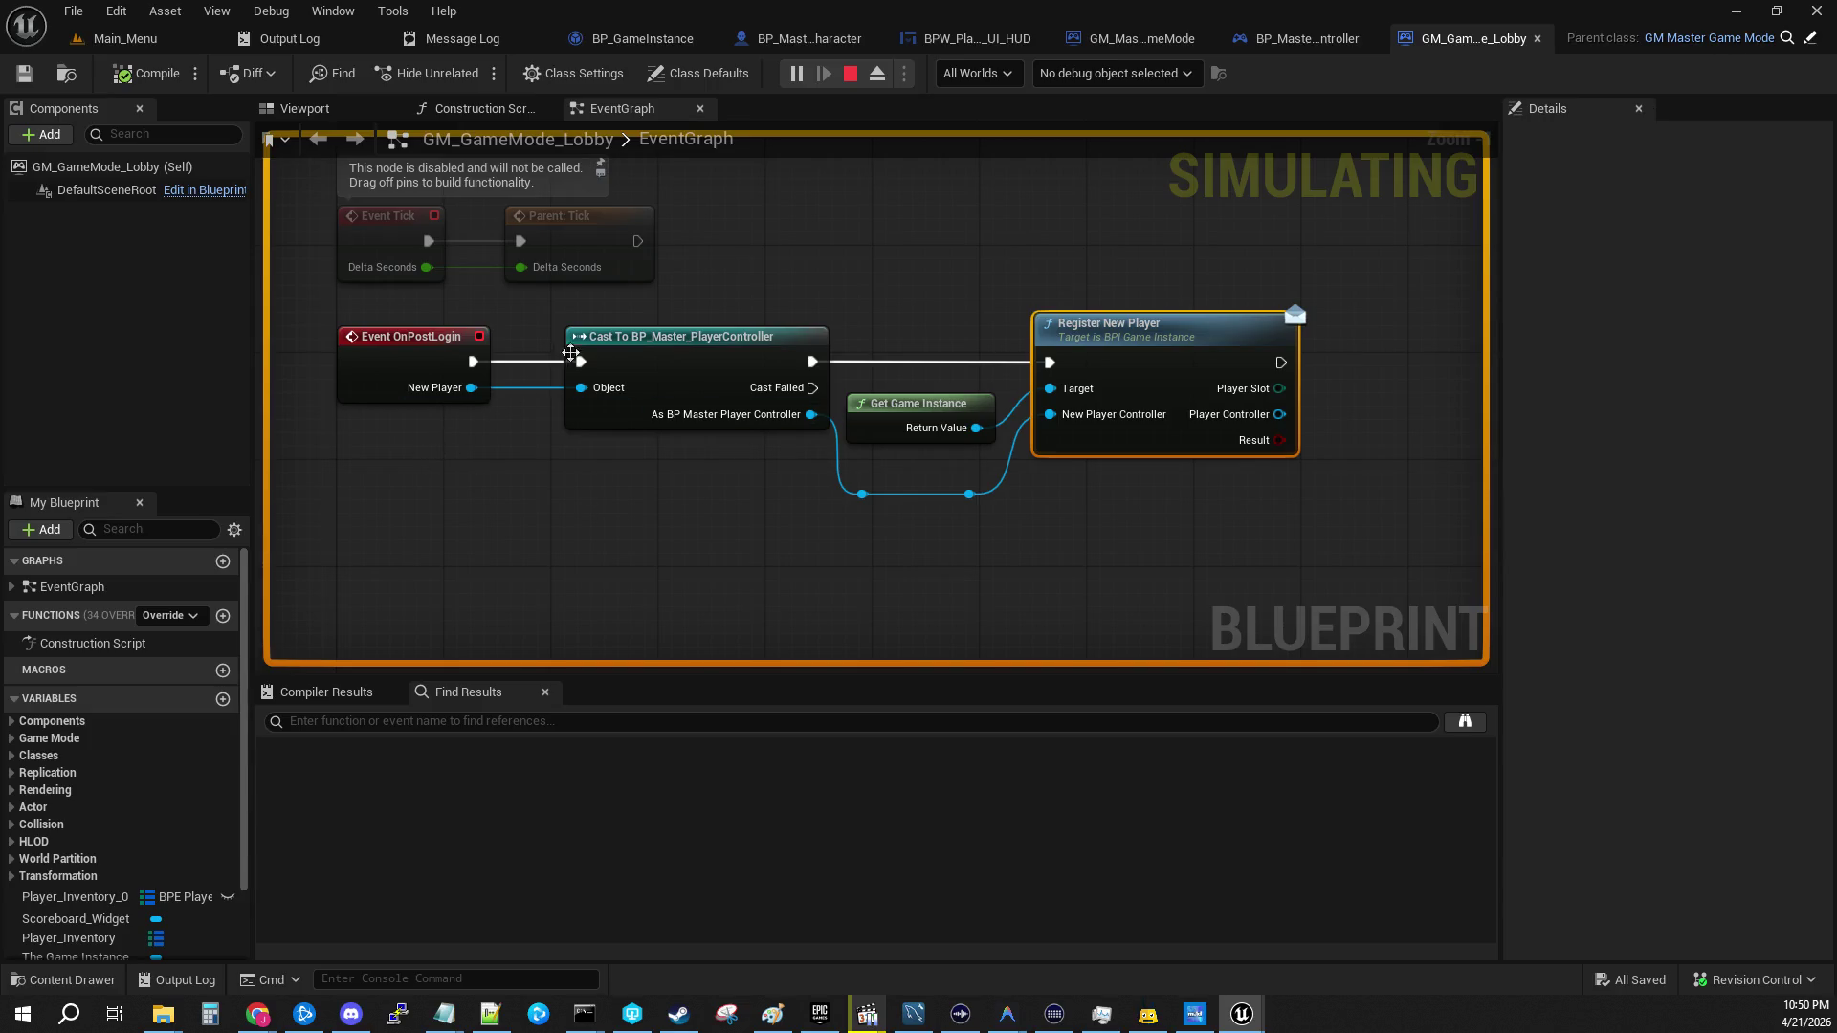
pyautogui.click(1308, 40)
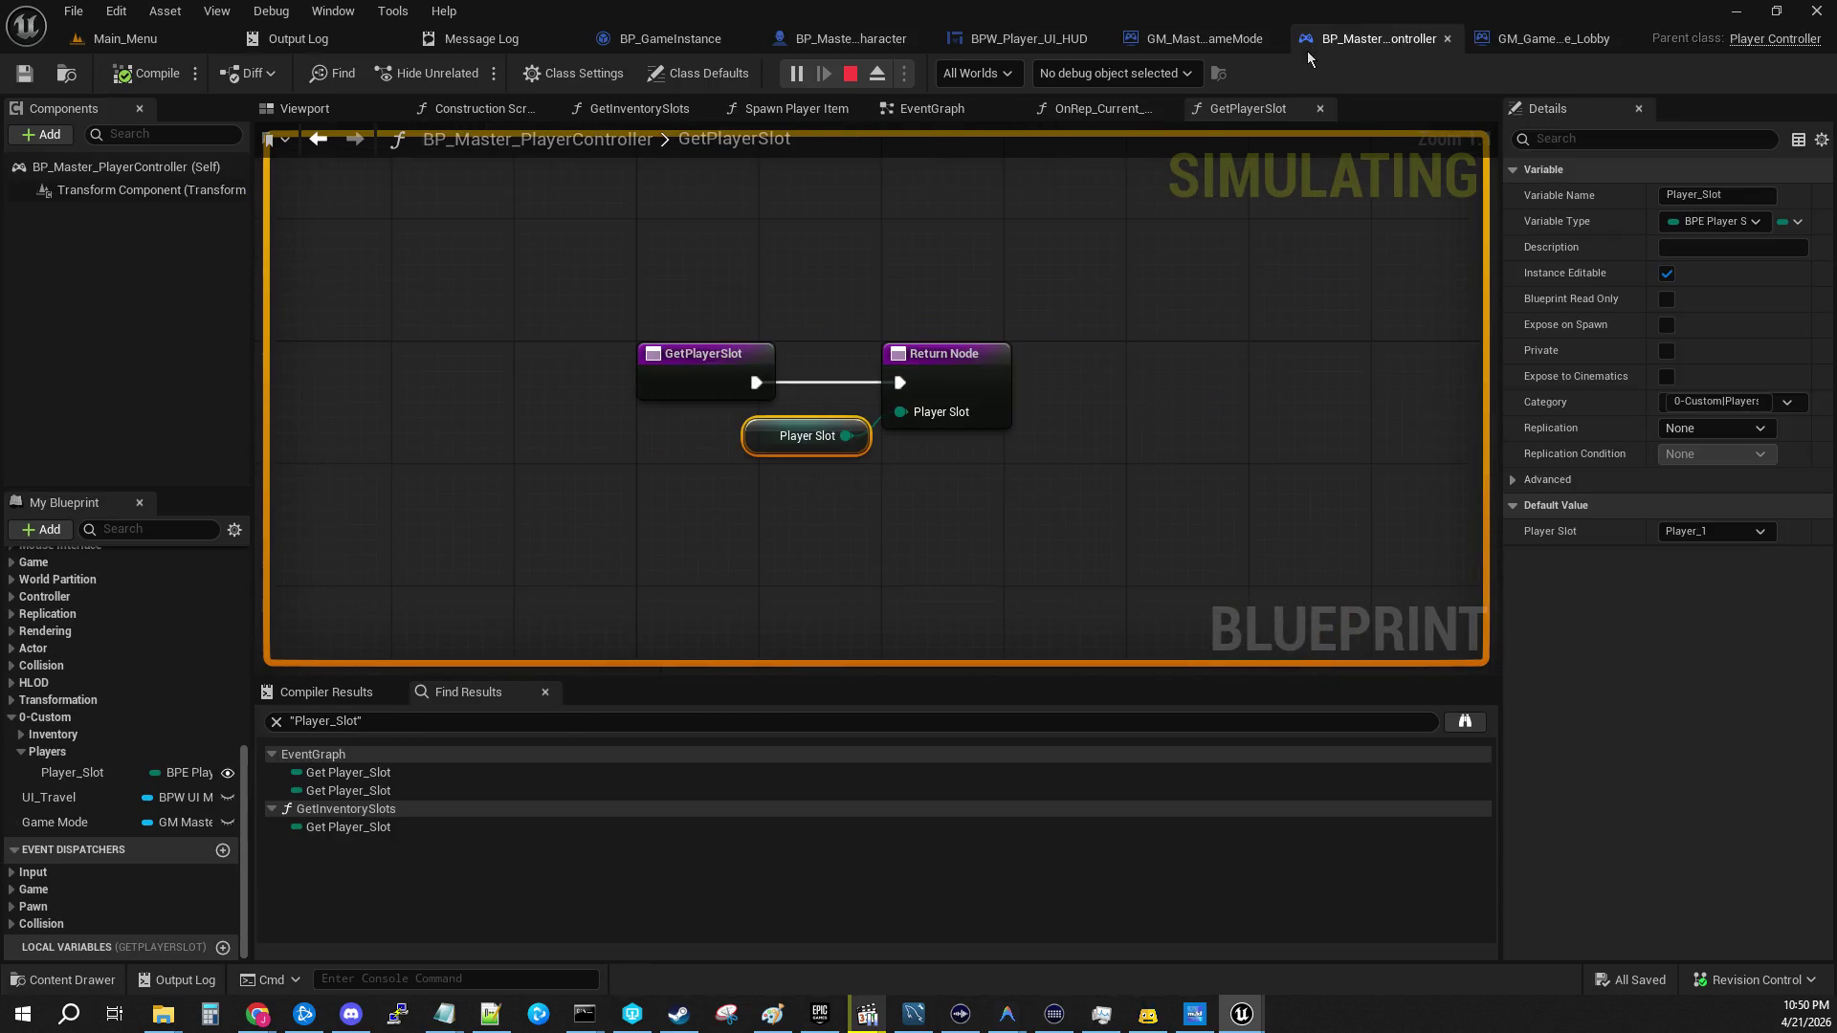
pyautogui.click(926, 109)
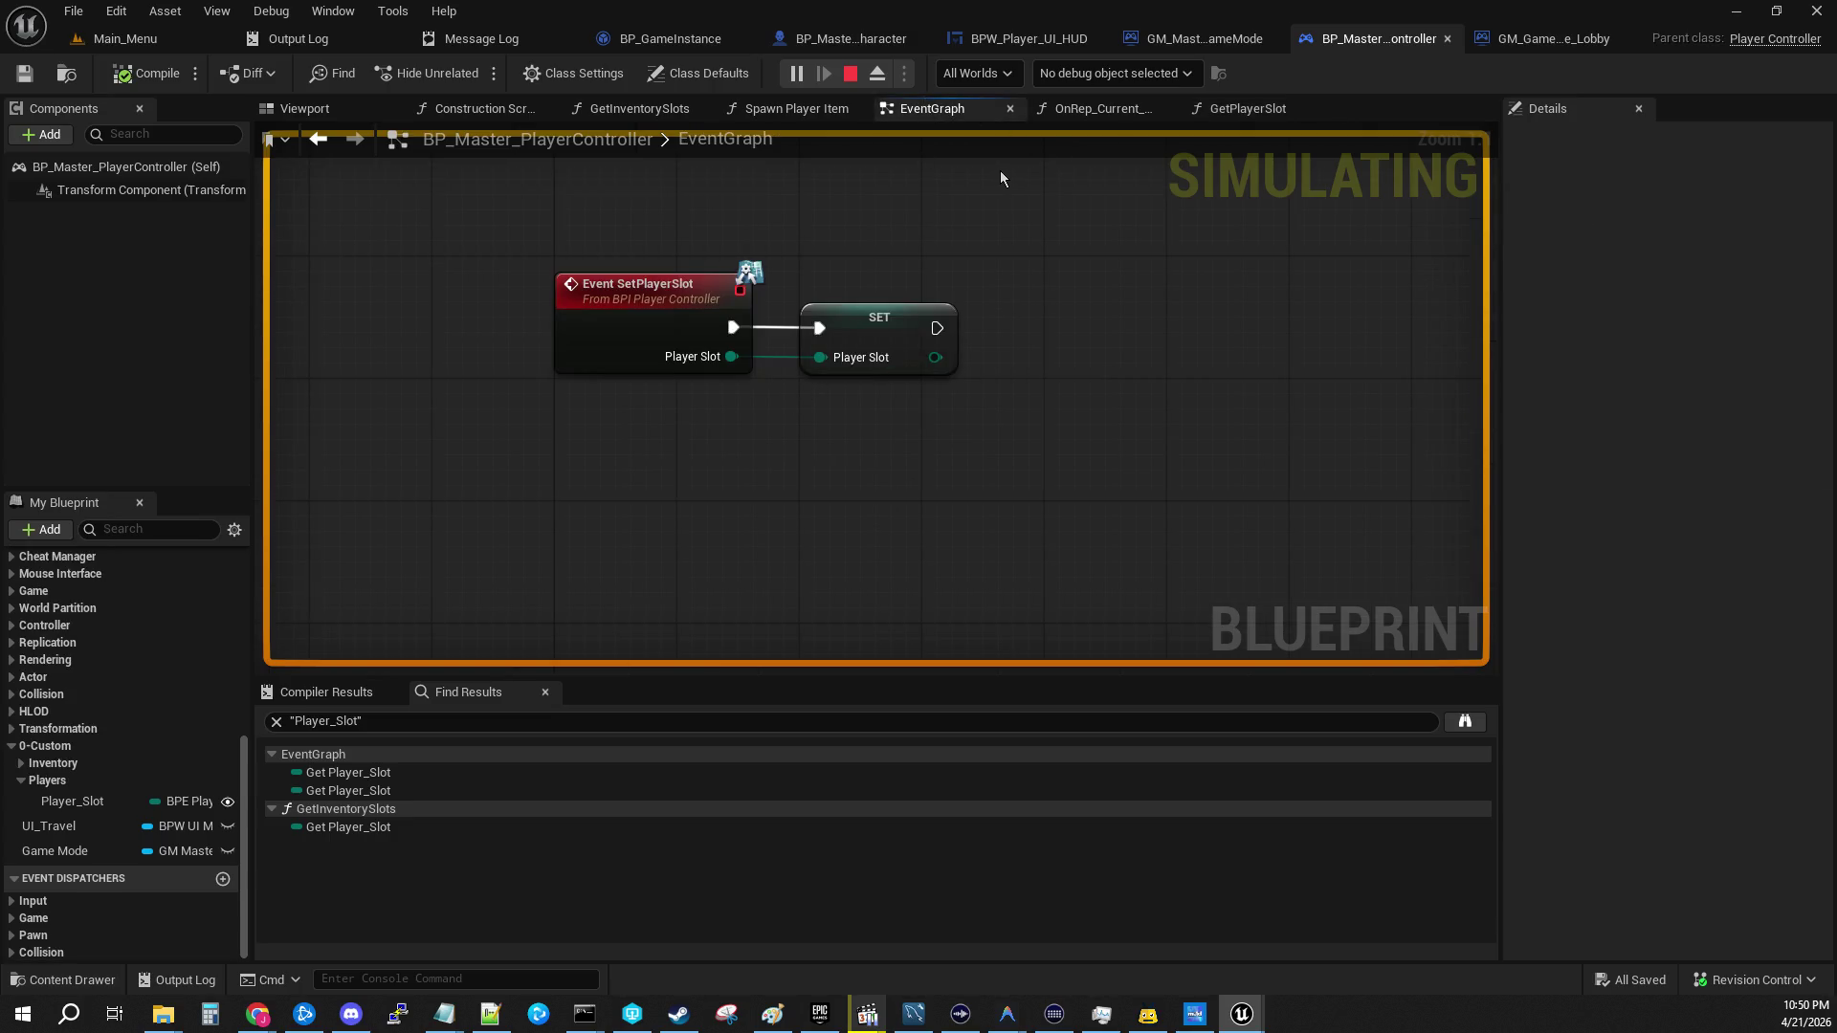
pyautogui.scroll(-4, 900, 502)
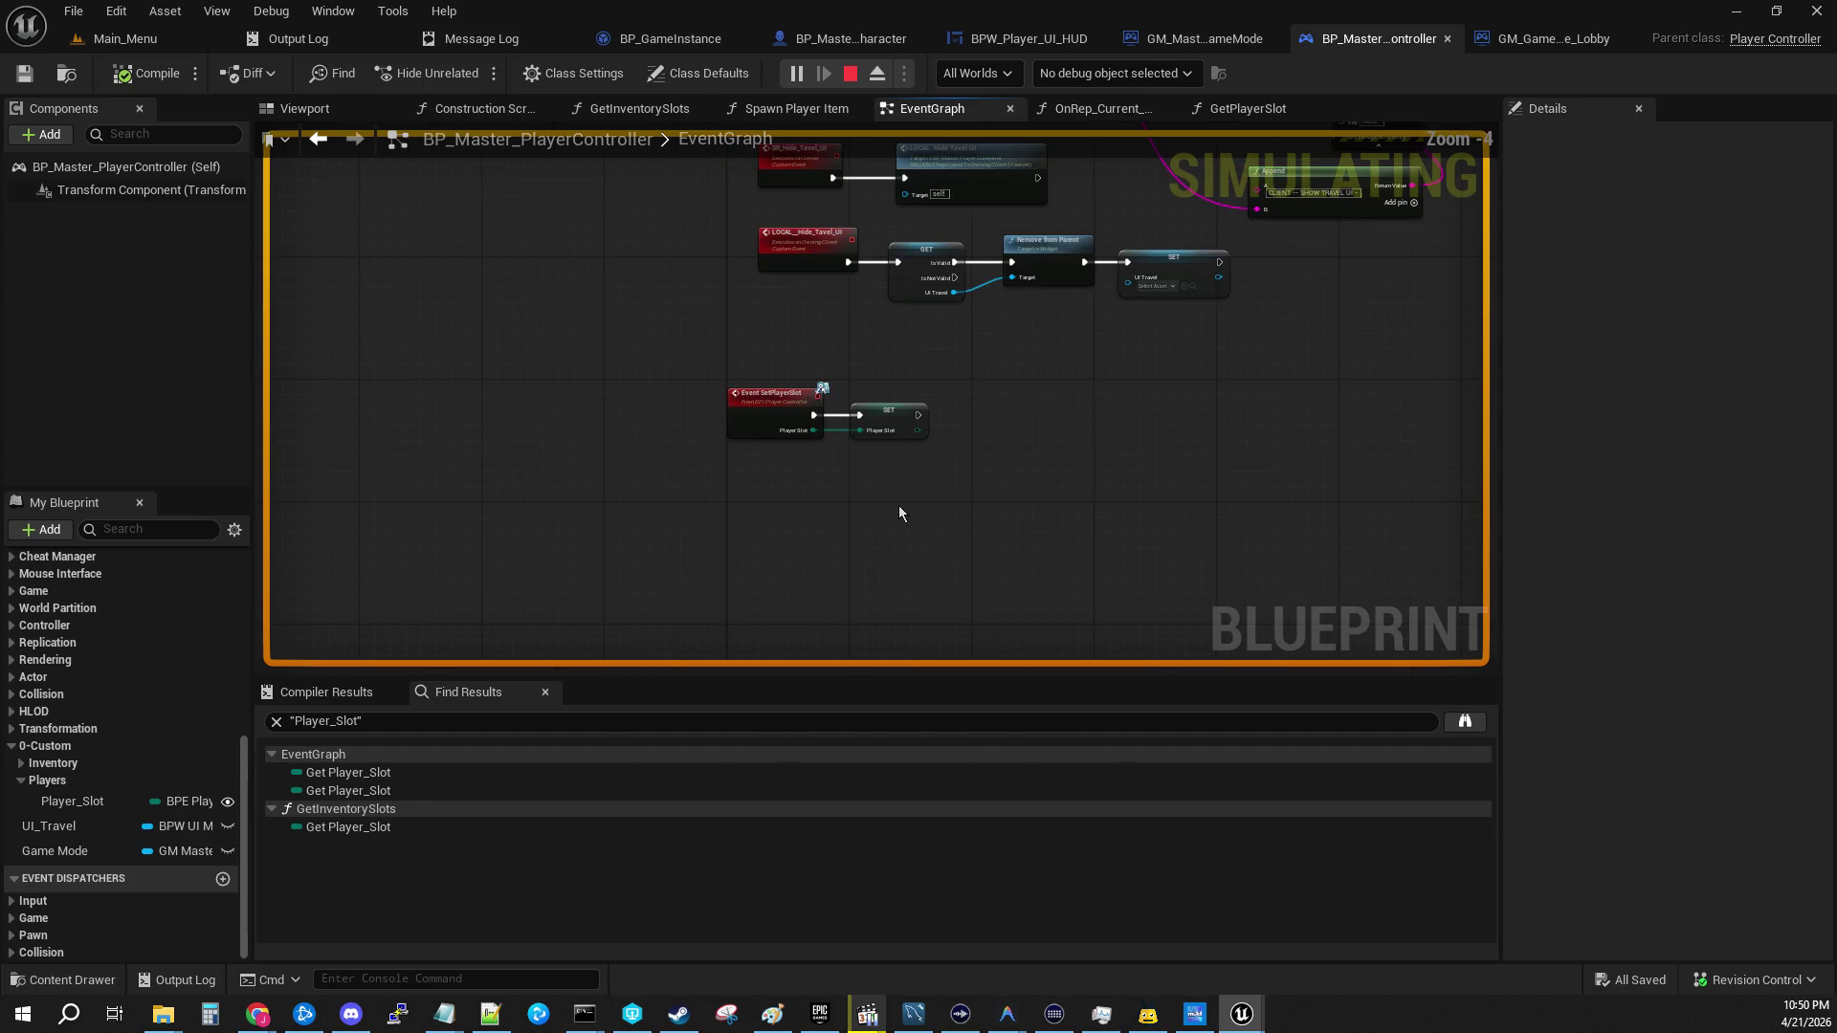
pyautogui.moveTo(882, 343); pyautogui.dragTo(853, 566)
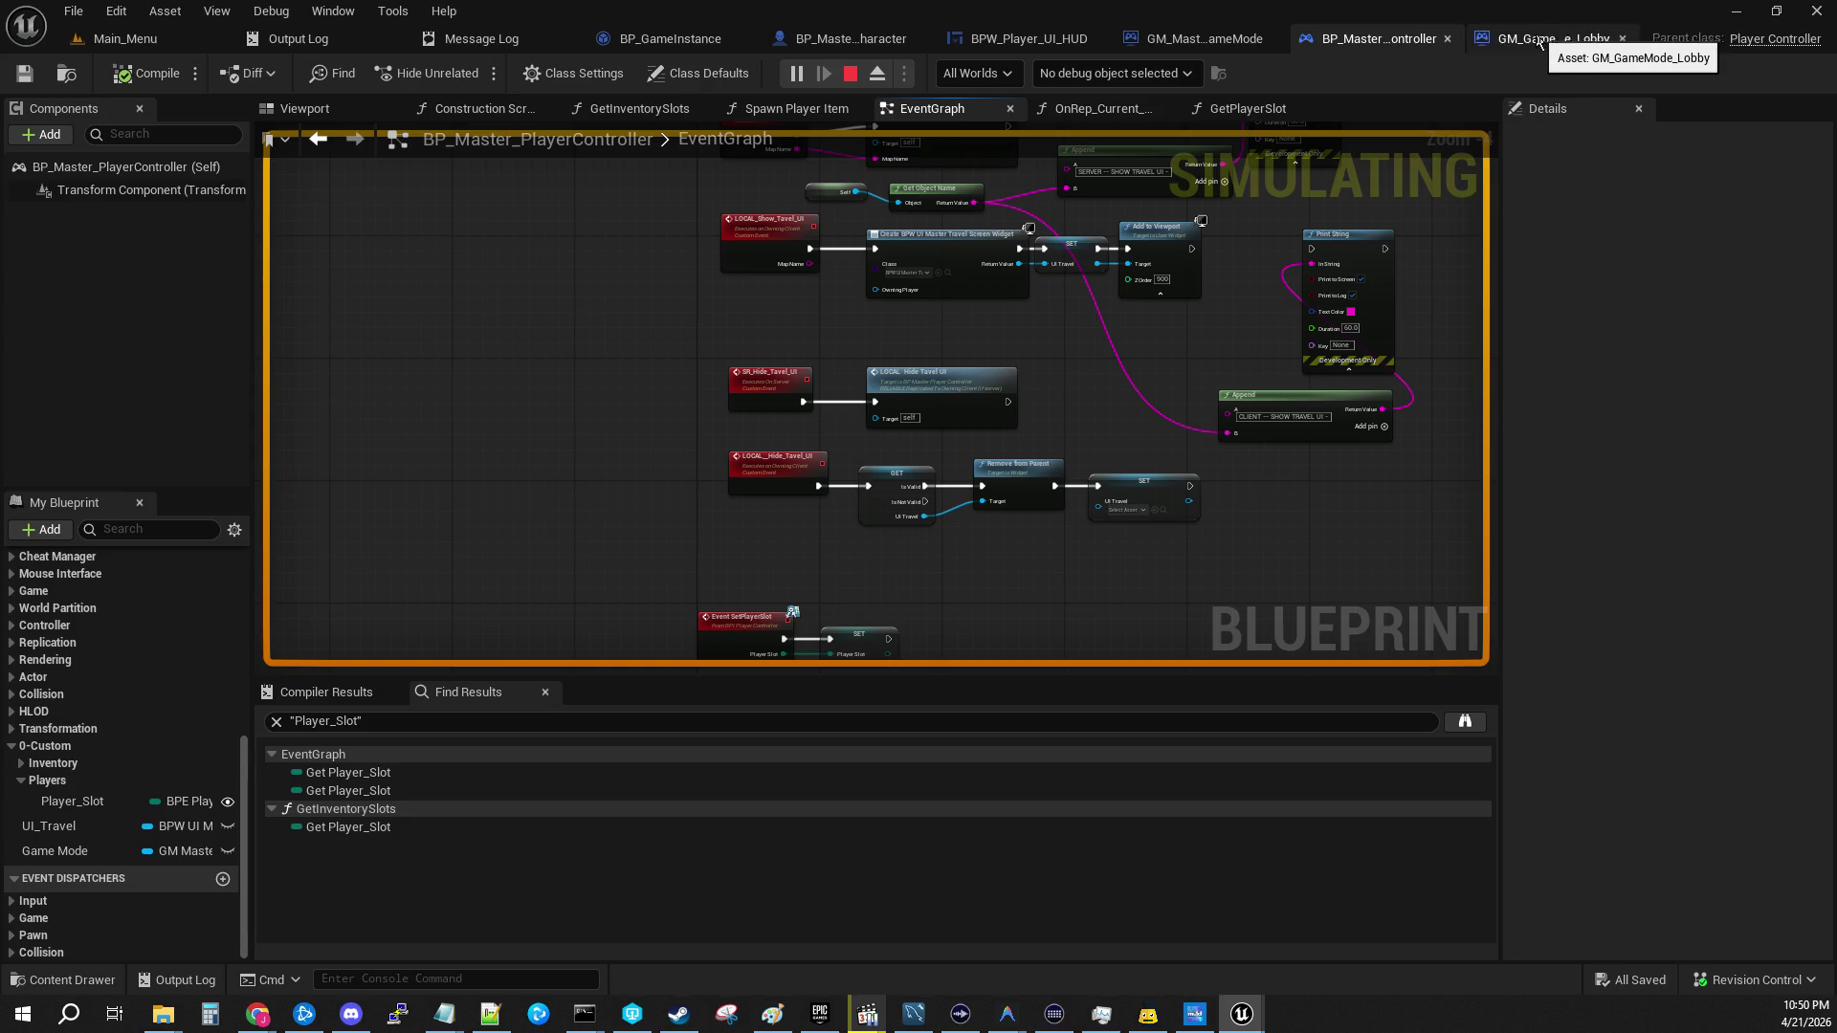
pyautogui.click(1183, 43)
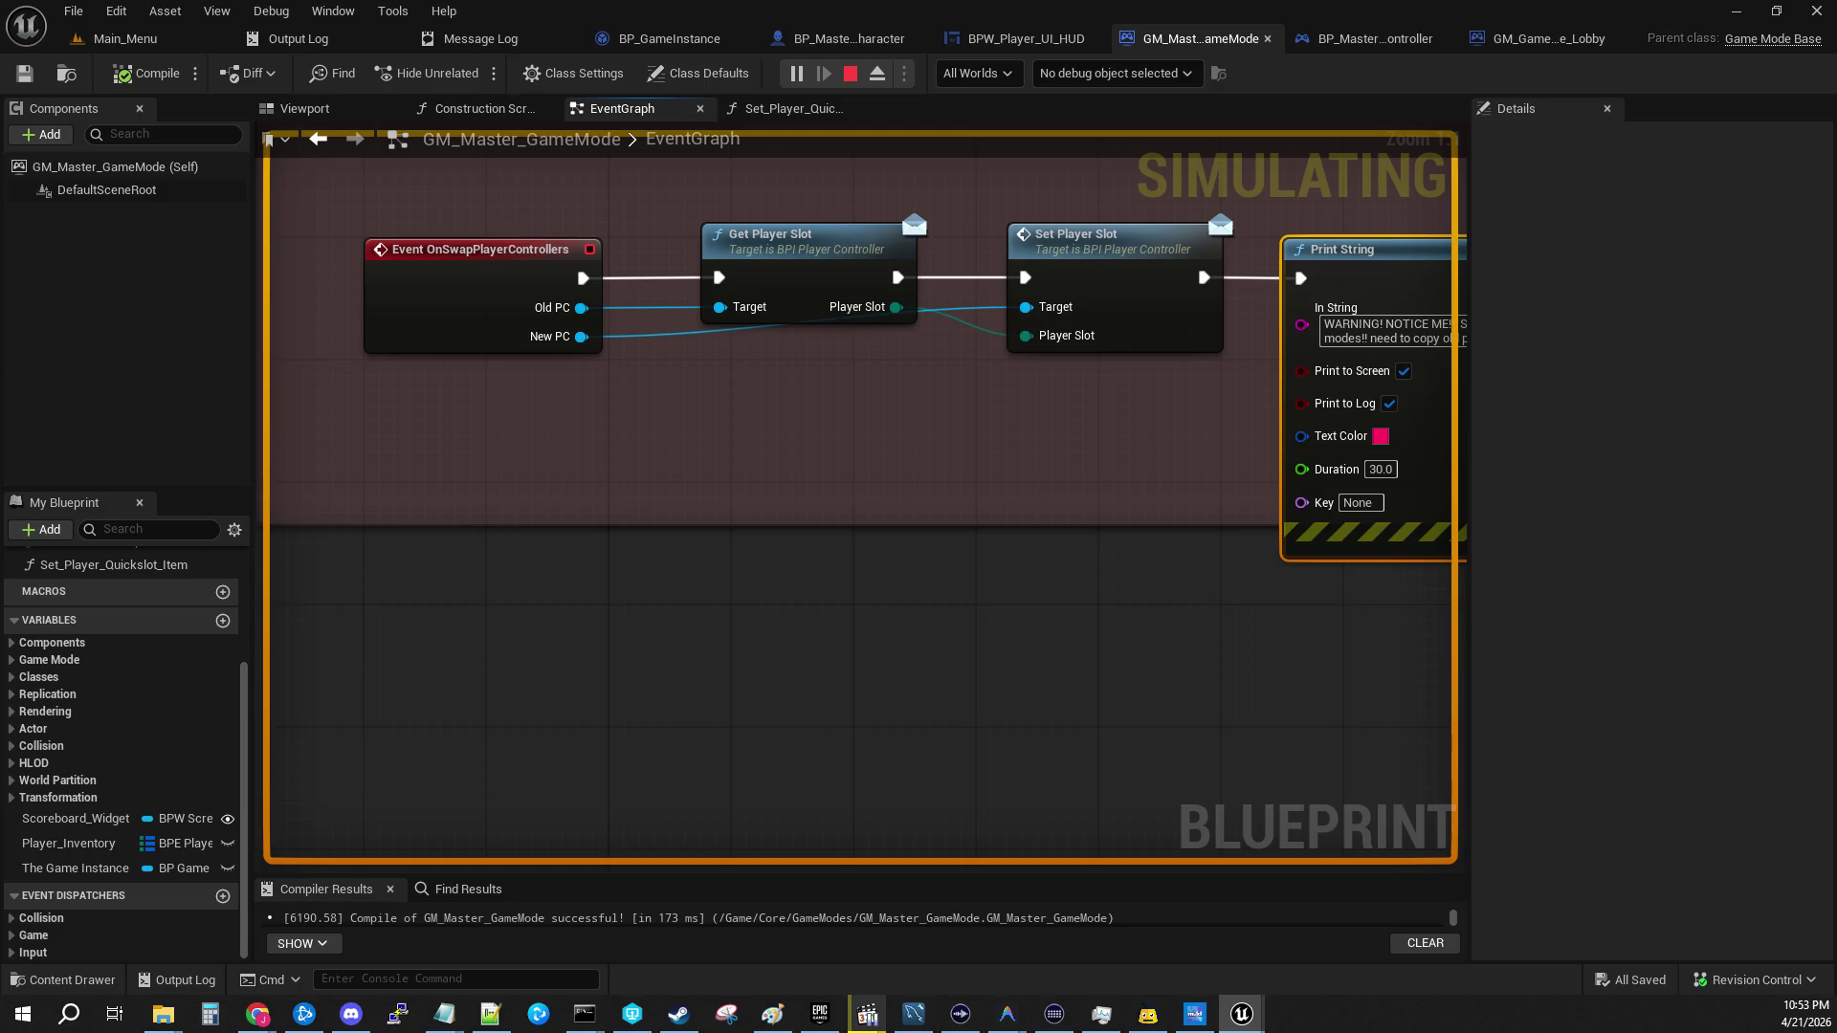
pyautogui.hotkey('alt', 'Tab')
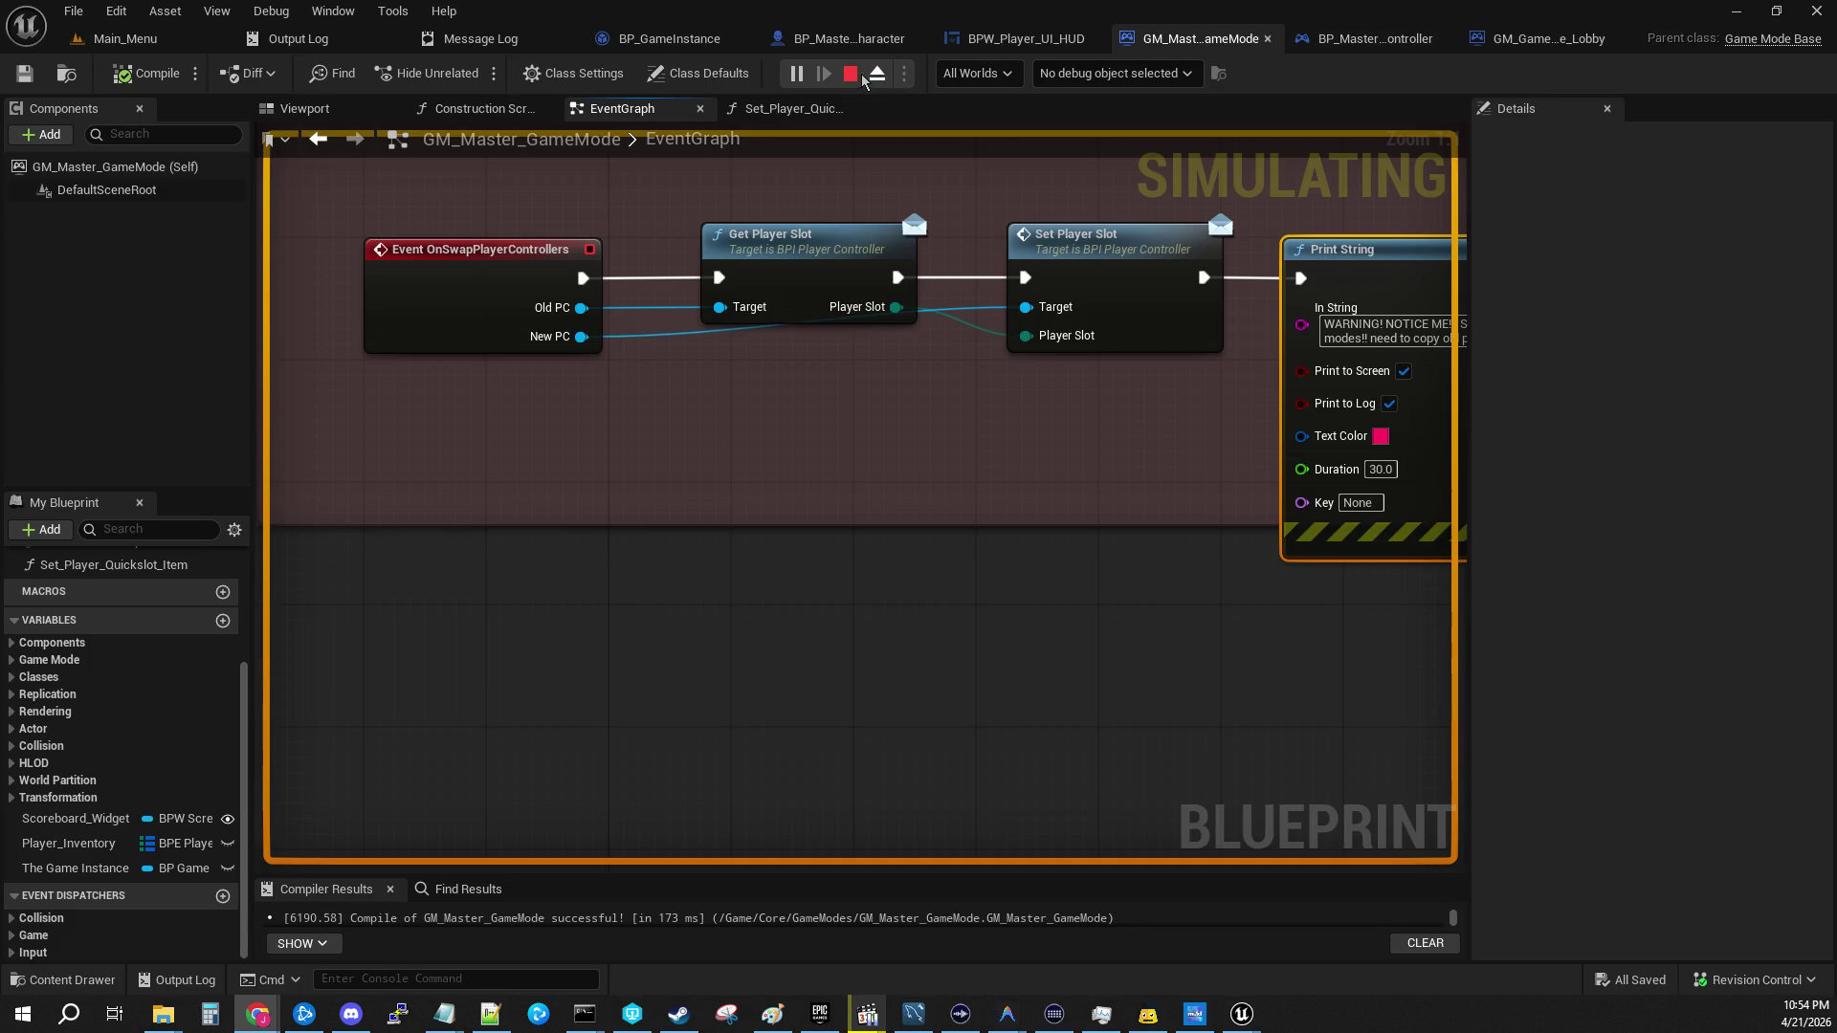
# Step: Stop play, clear the message log, dismiss the errors notification, Save All, and return to Main_Menu
pyautogui.click(855, 75)
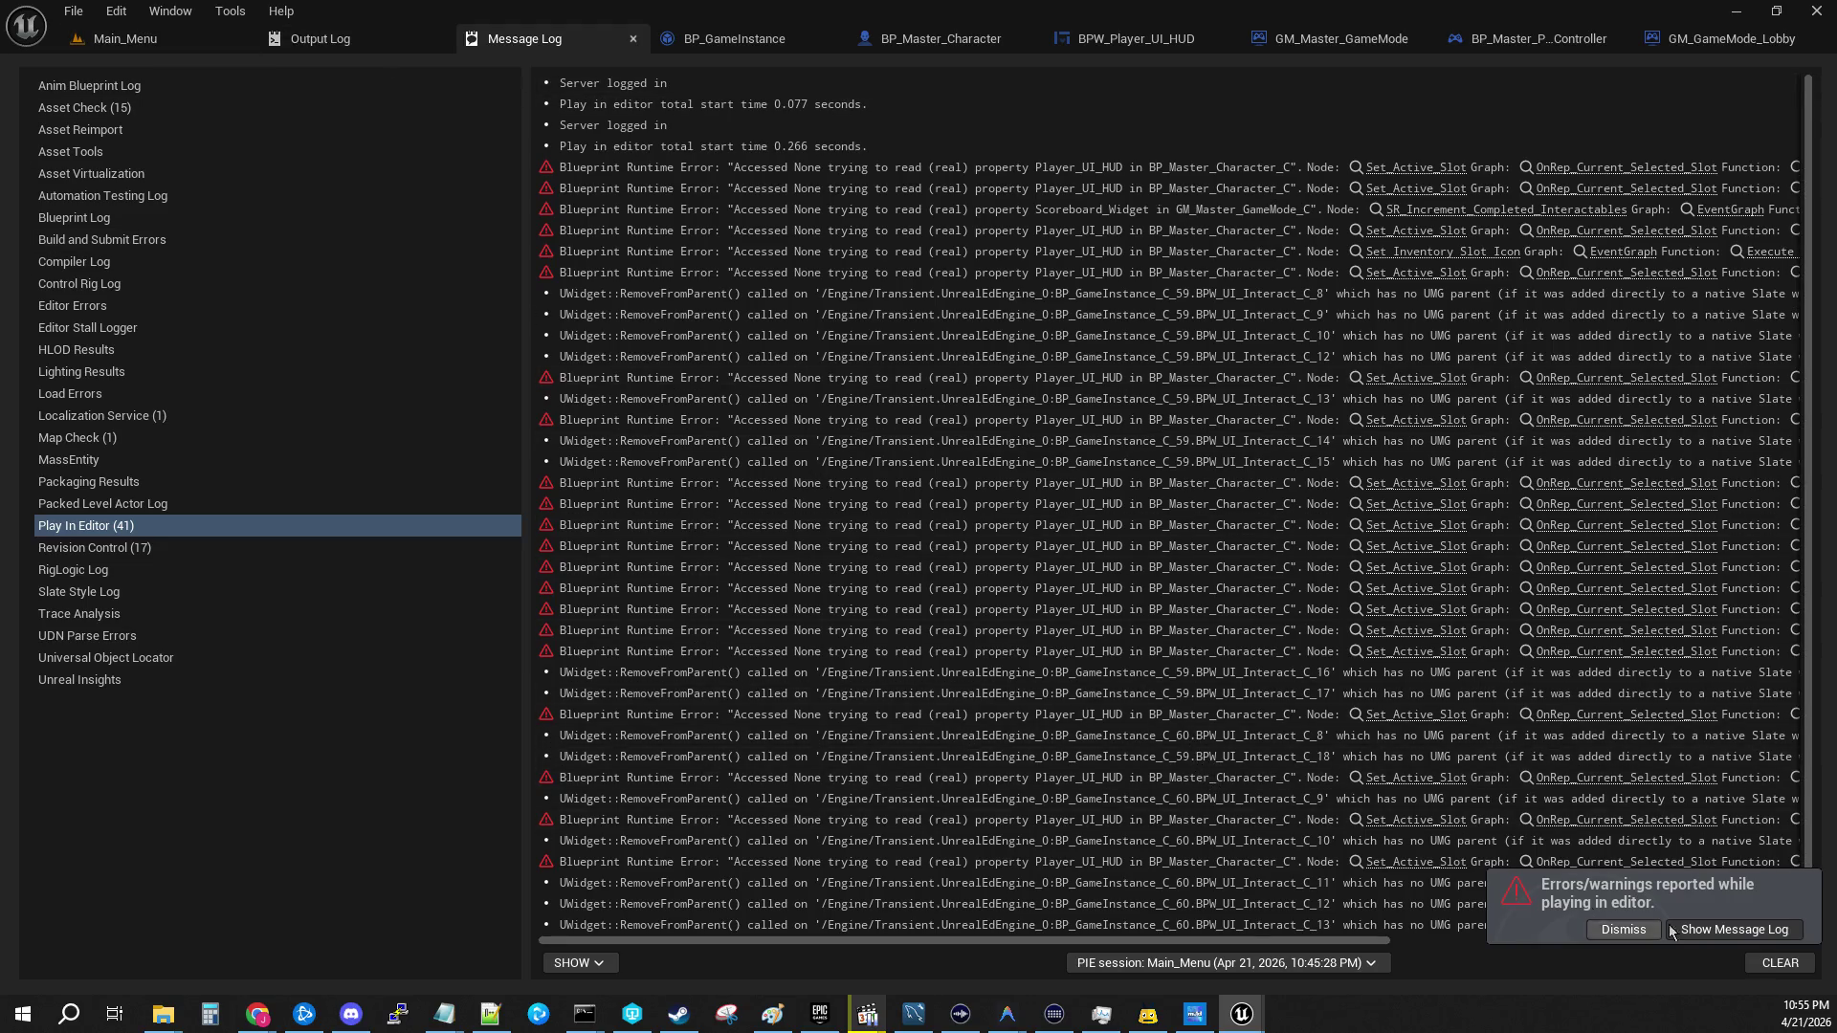
pyautogui.click(1788, 963)
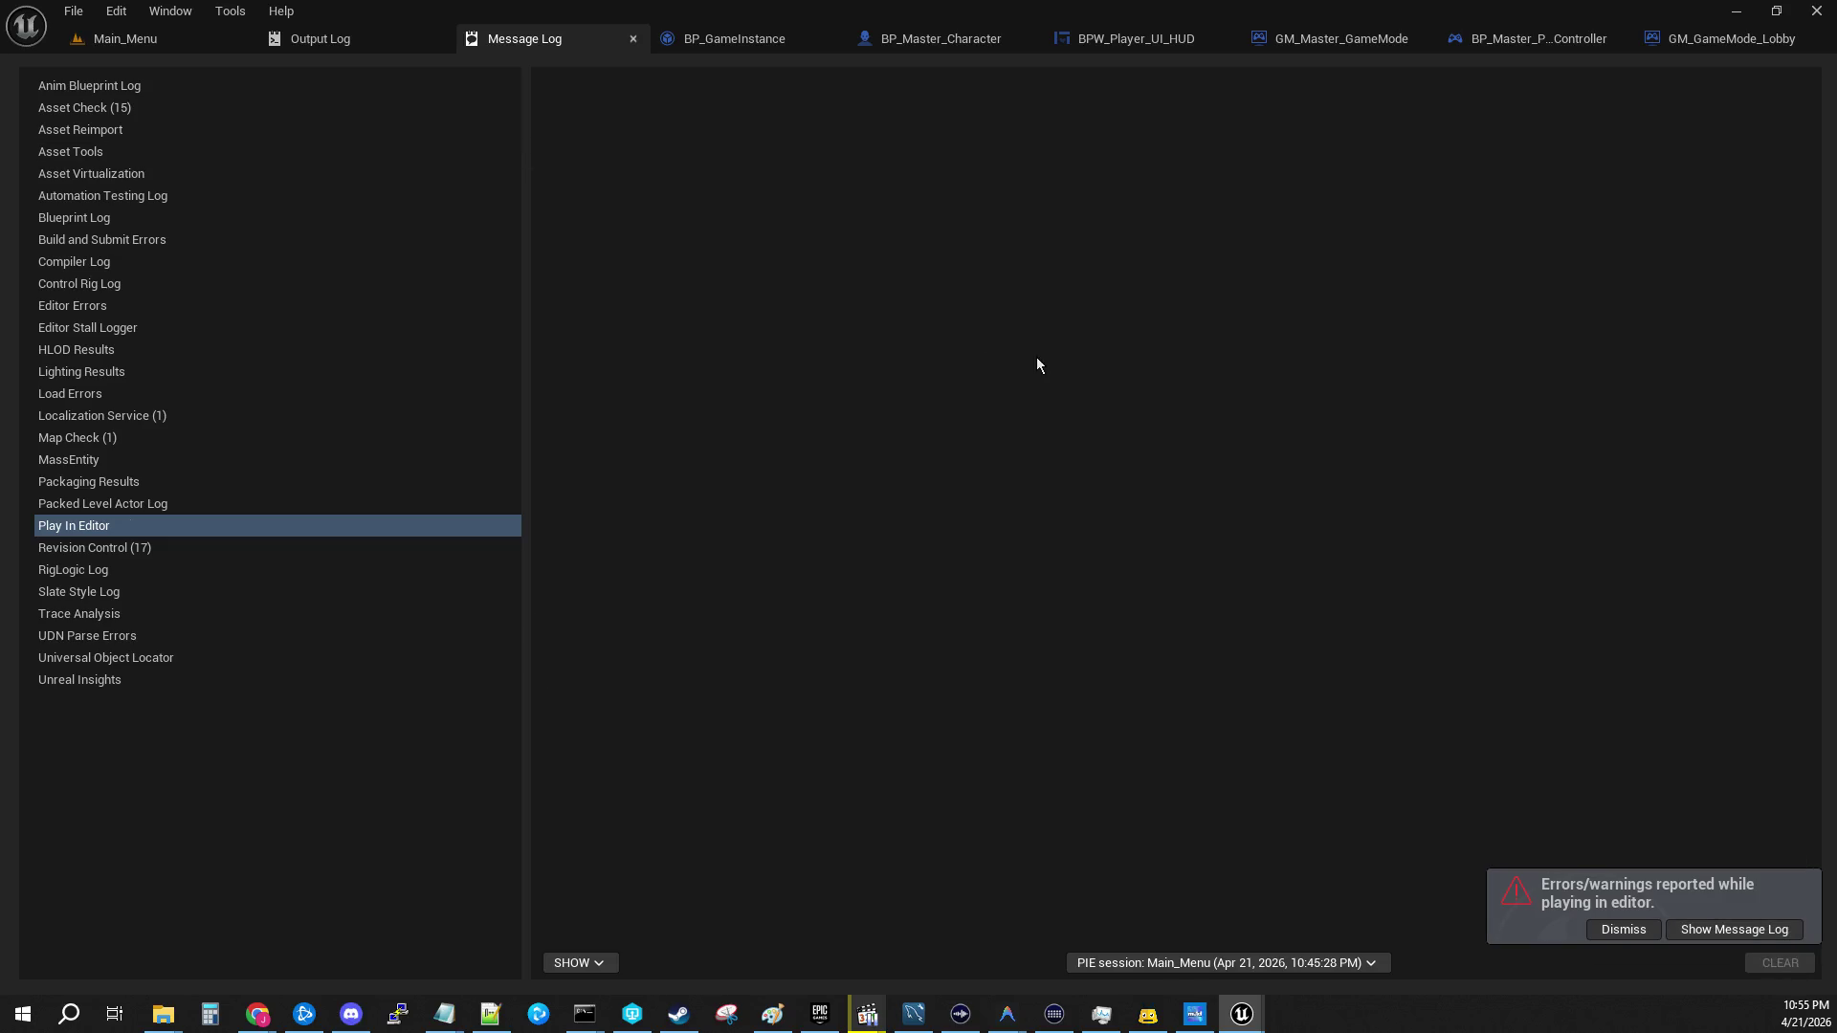
pyautogui.click(1618, 930)
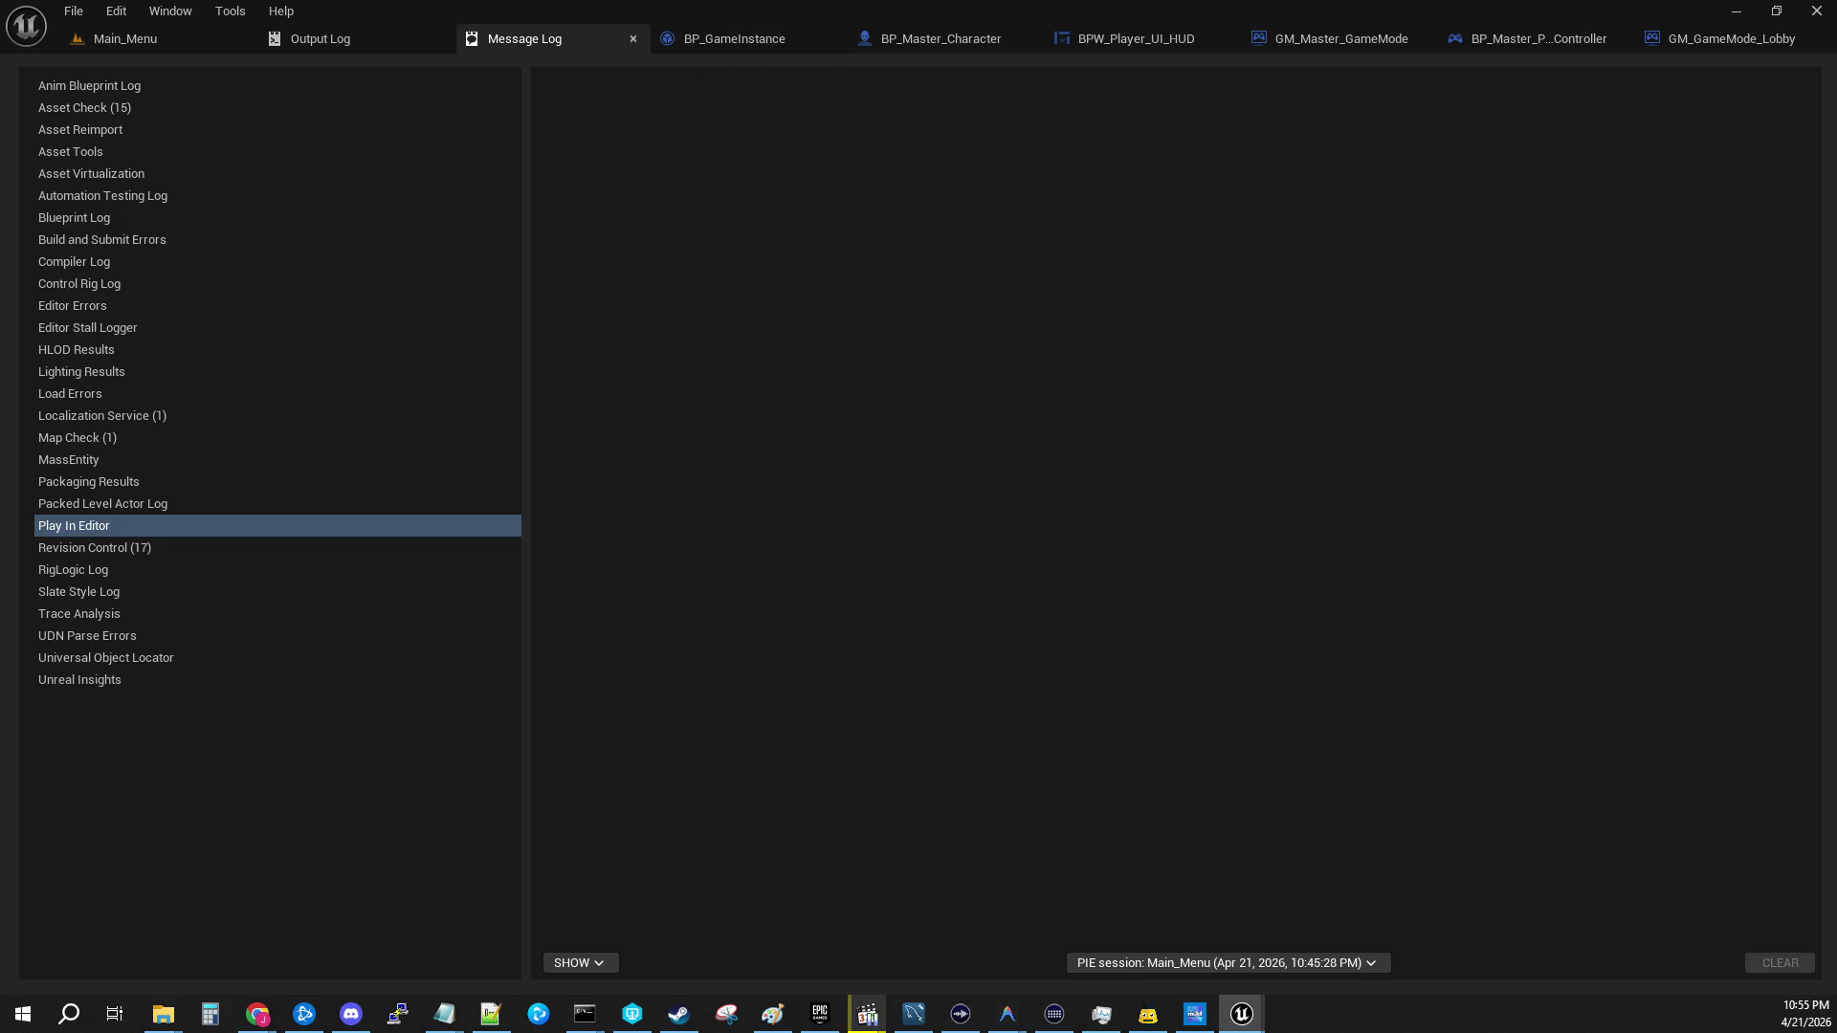
pyautogui.click(86, 85)
pyautogui.click(132, 41)
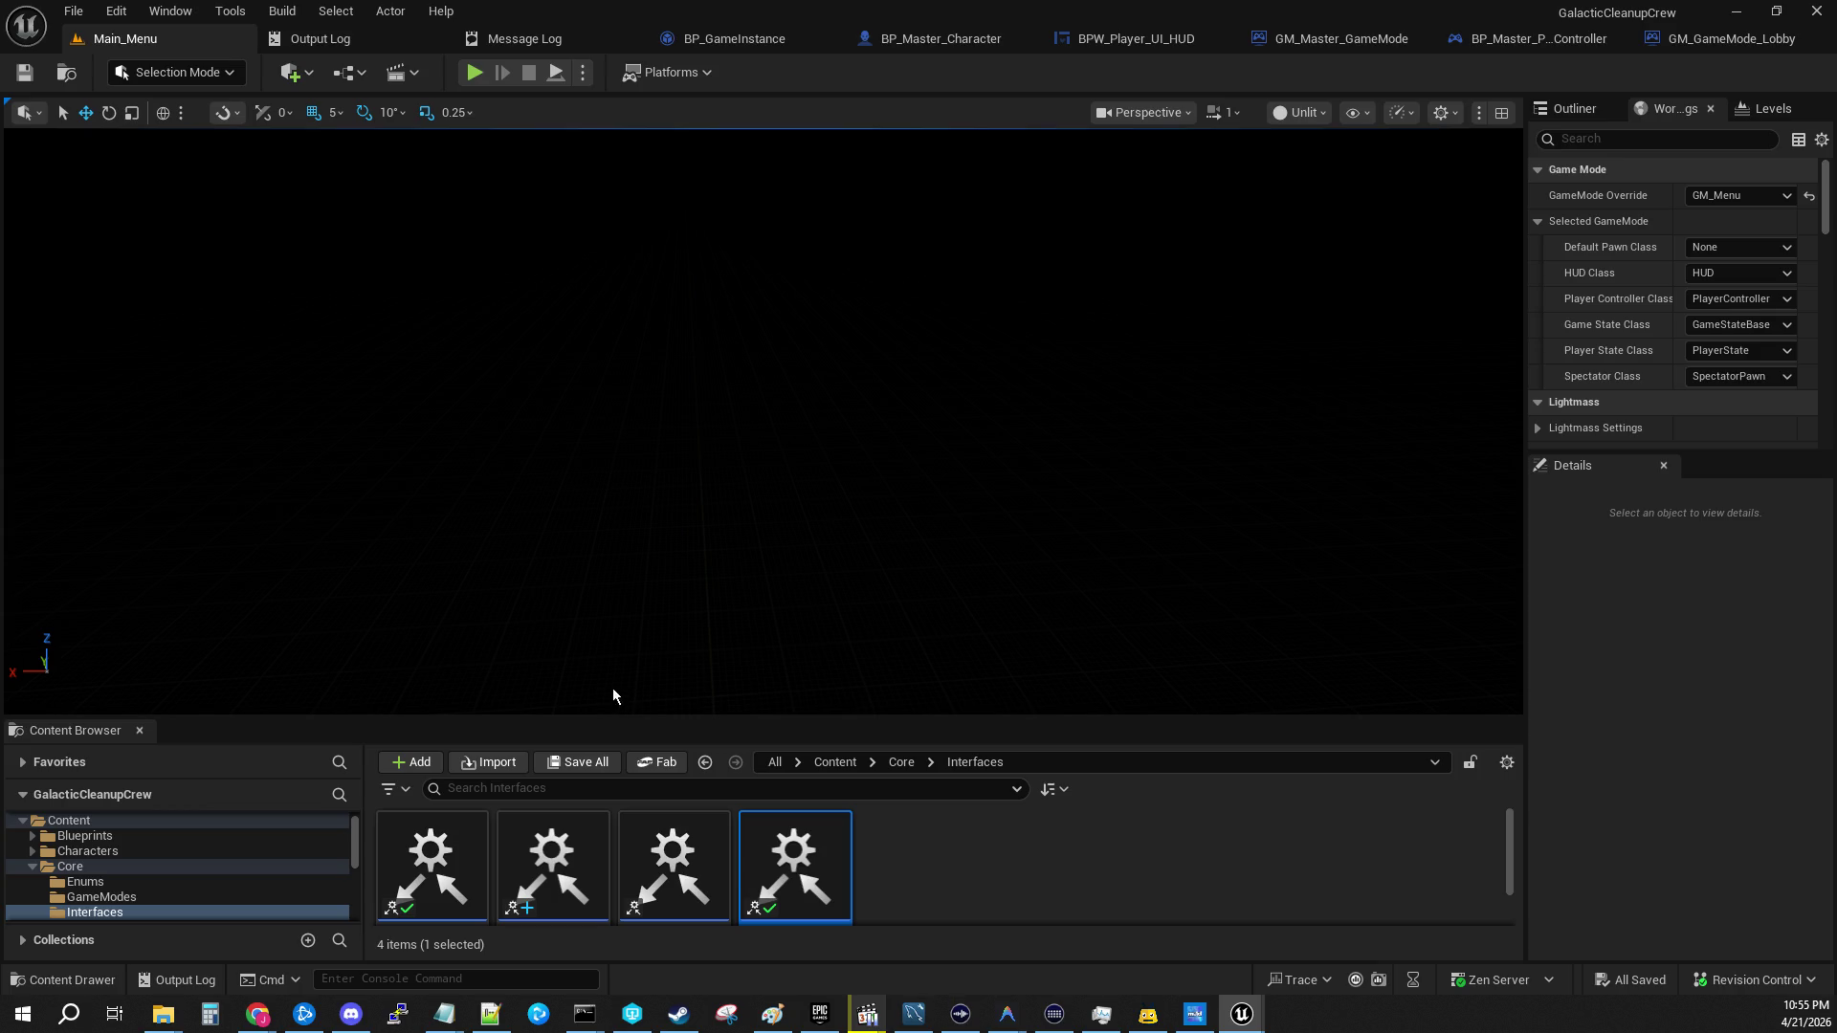
# Step: Browse the Content Browser to Map_Content/DemoMap/Generator_BPs and open BP_Map_Generator
pyautogui.moveTo(599, 718)
pyautogui.mouseDown()
pyautogui.moveTo(669, 586)
pyautogui.moveTo(660, 554)
pyautogui.mouseUp()
pyautogui.scroll(-3, 287, 837)
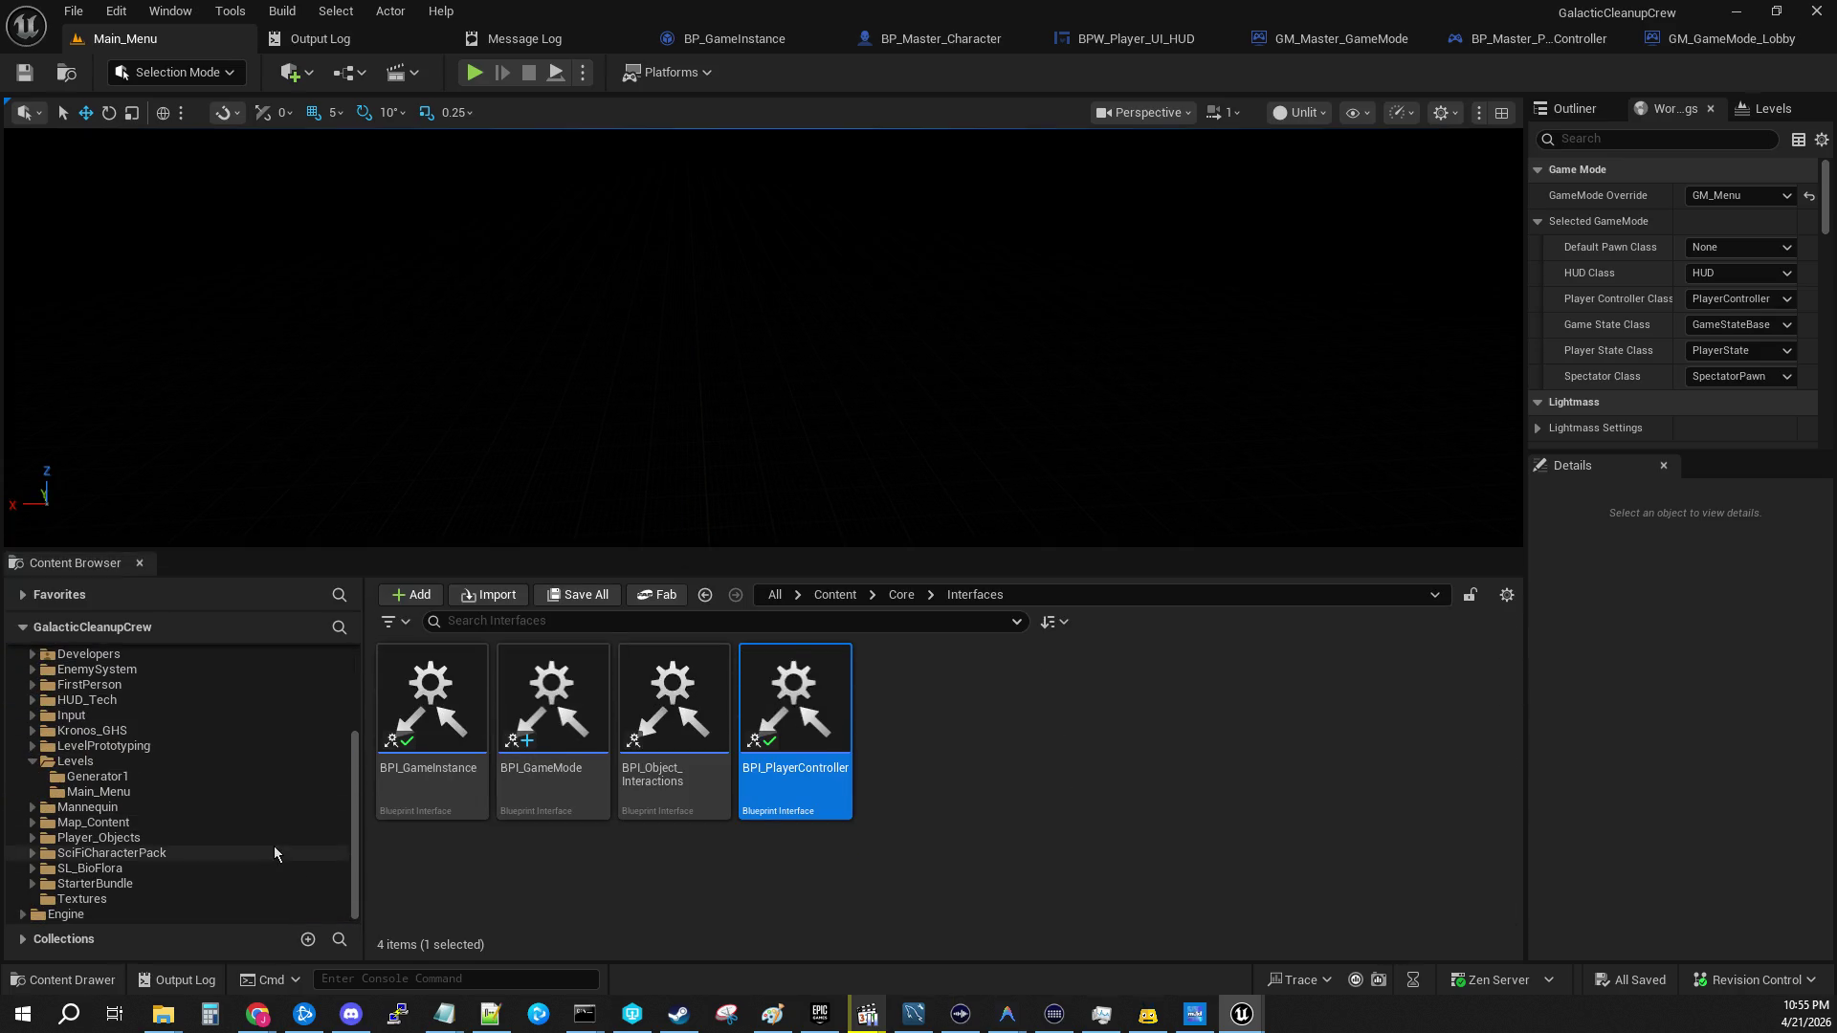
pyautogui.click(128, 778)
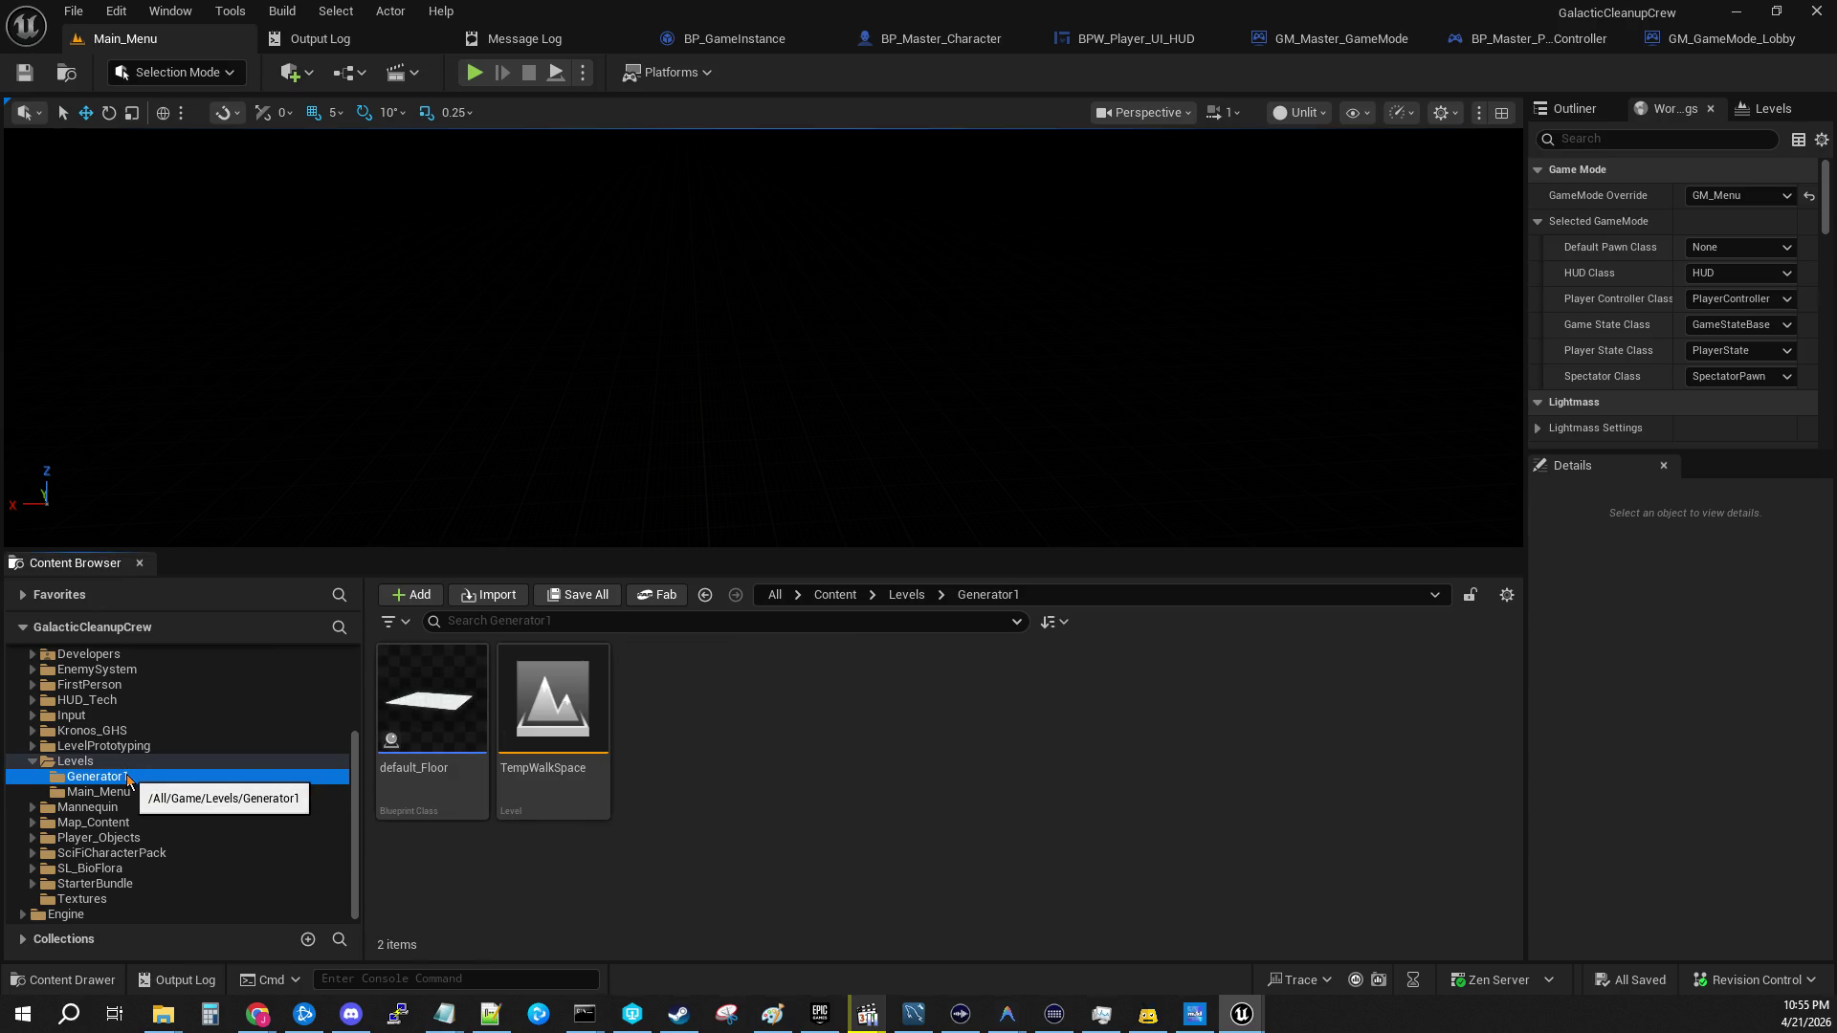
pyautogui.click(105, 792)
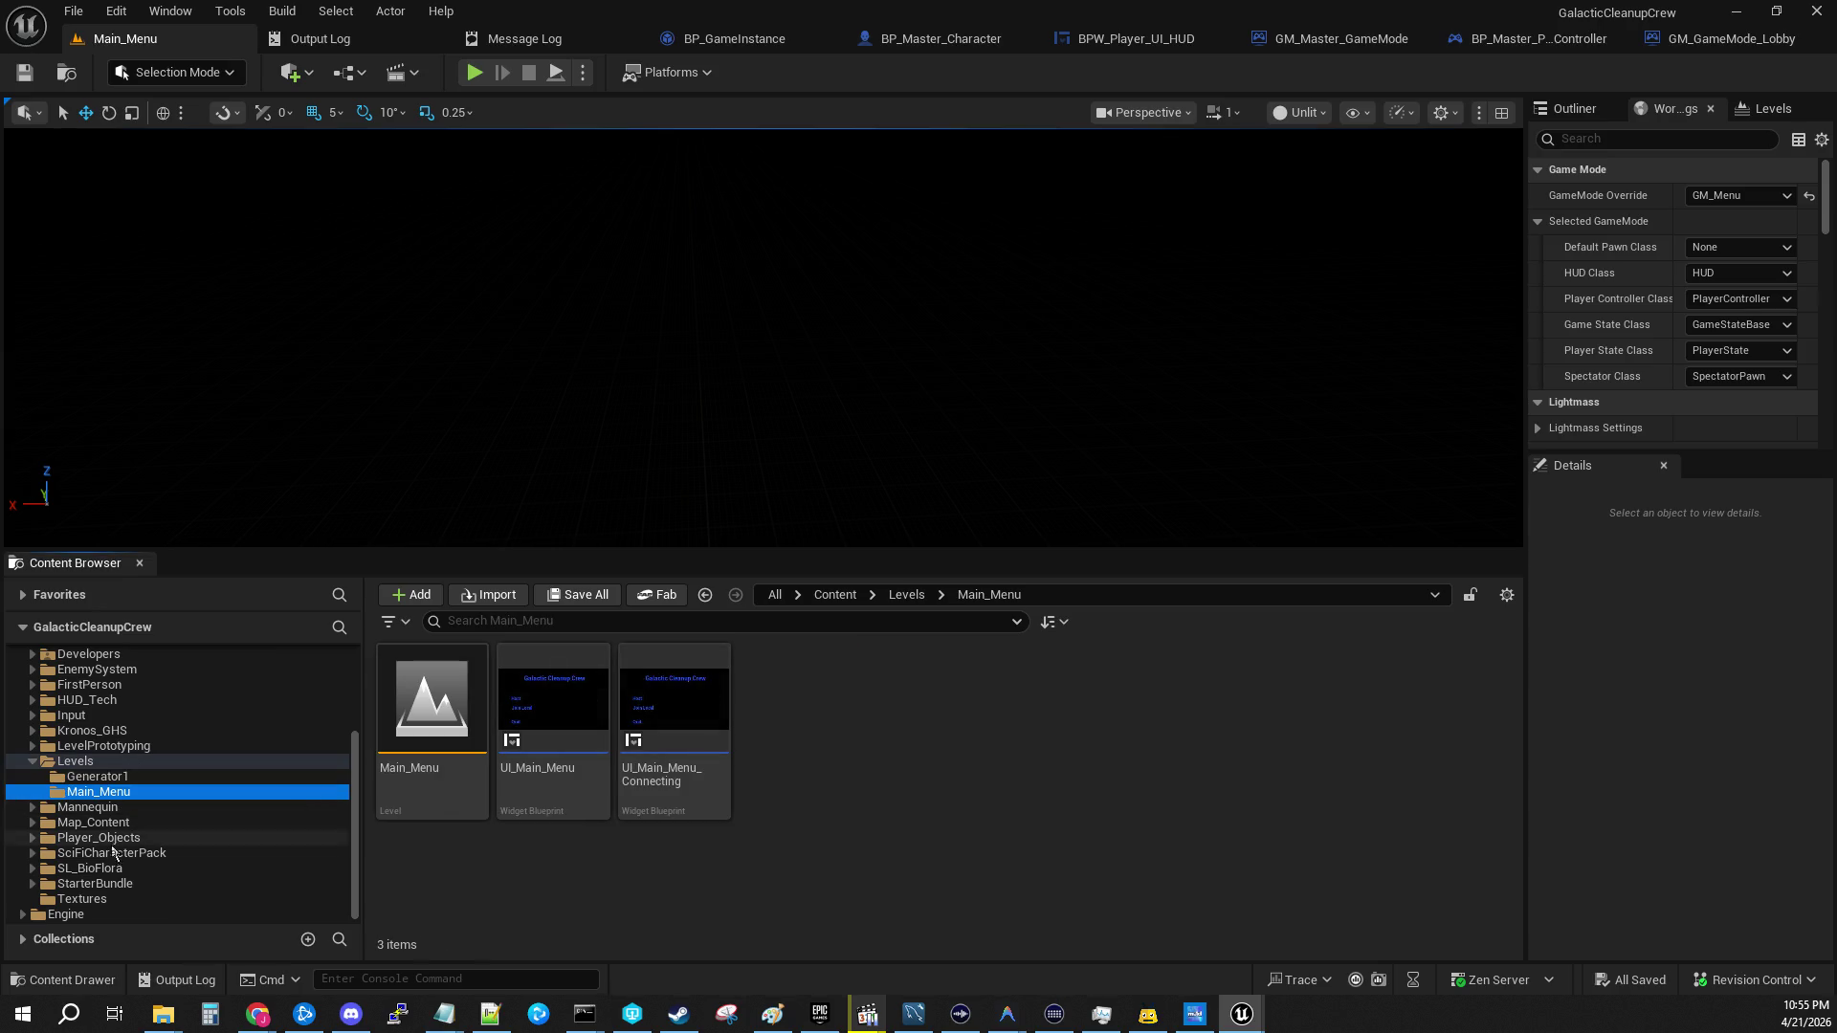
pyautogui.click(32, 823)
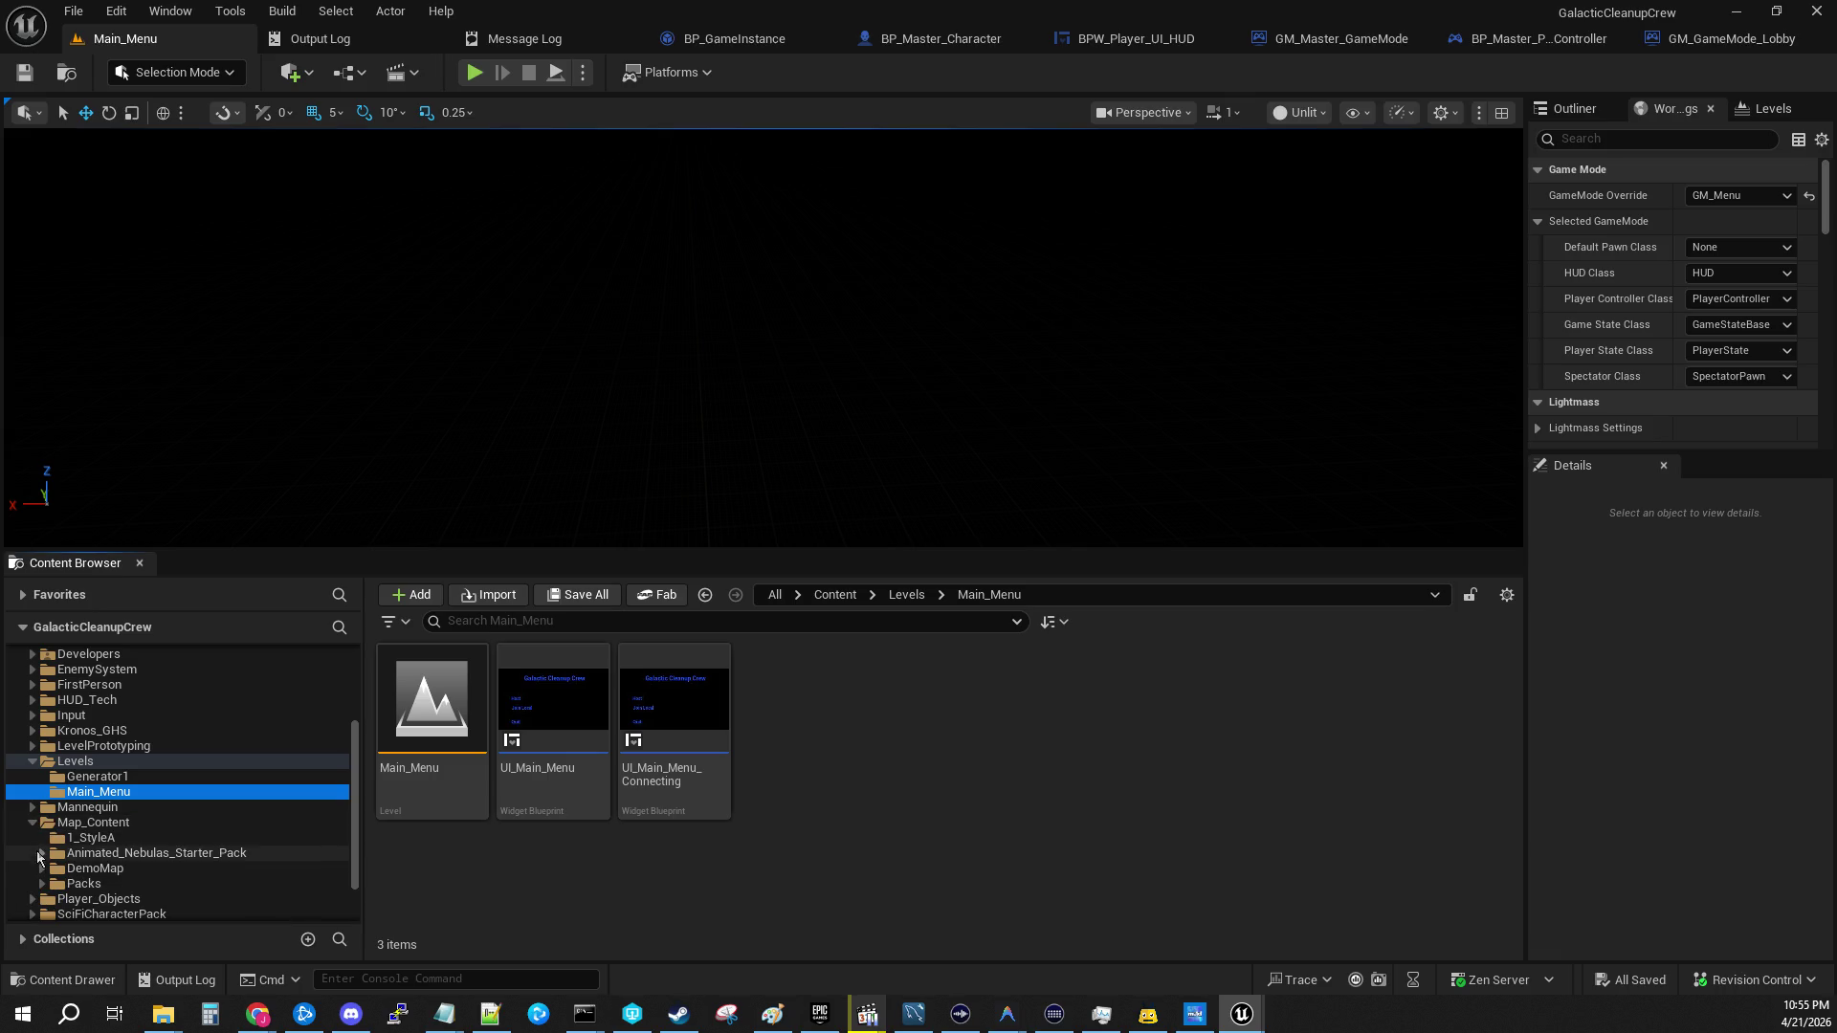
pyautogui.click(48, 838)
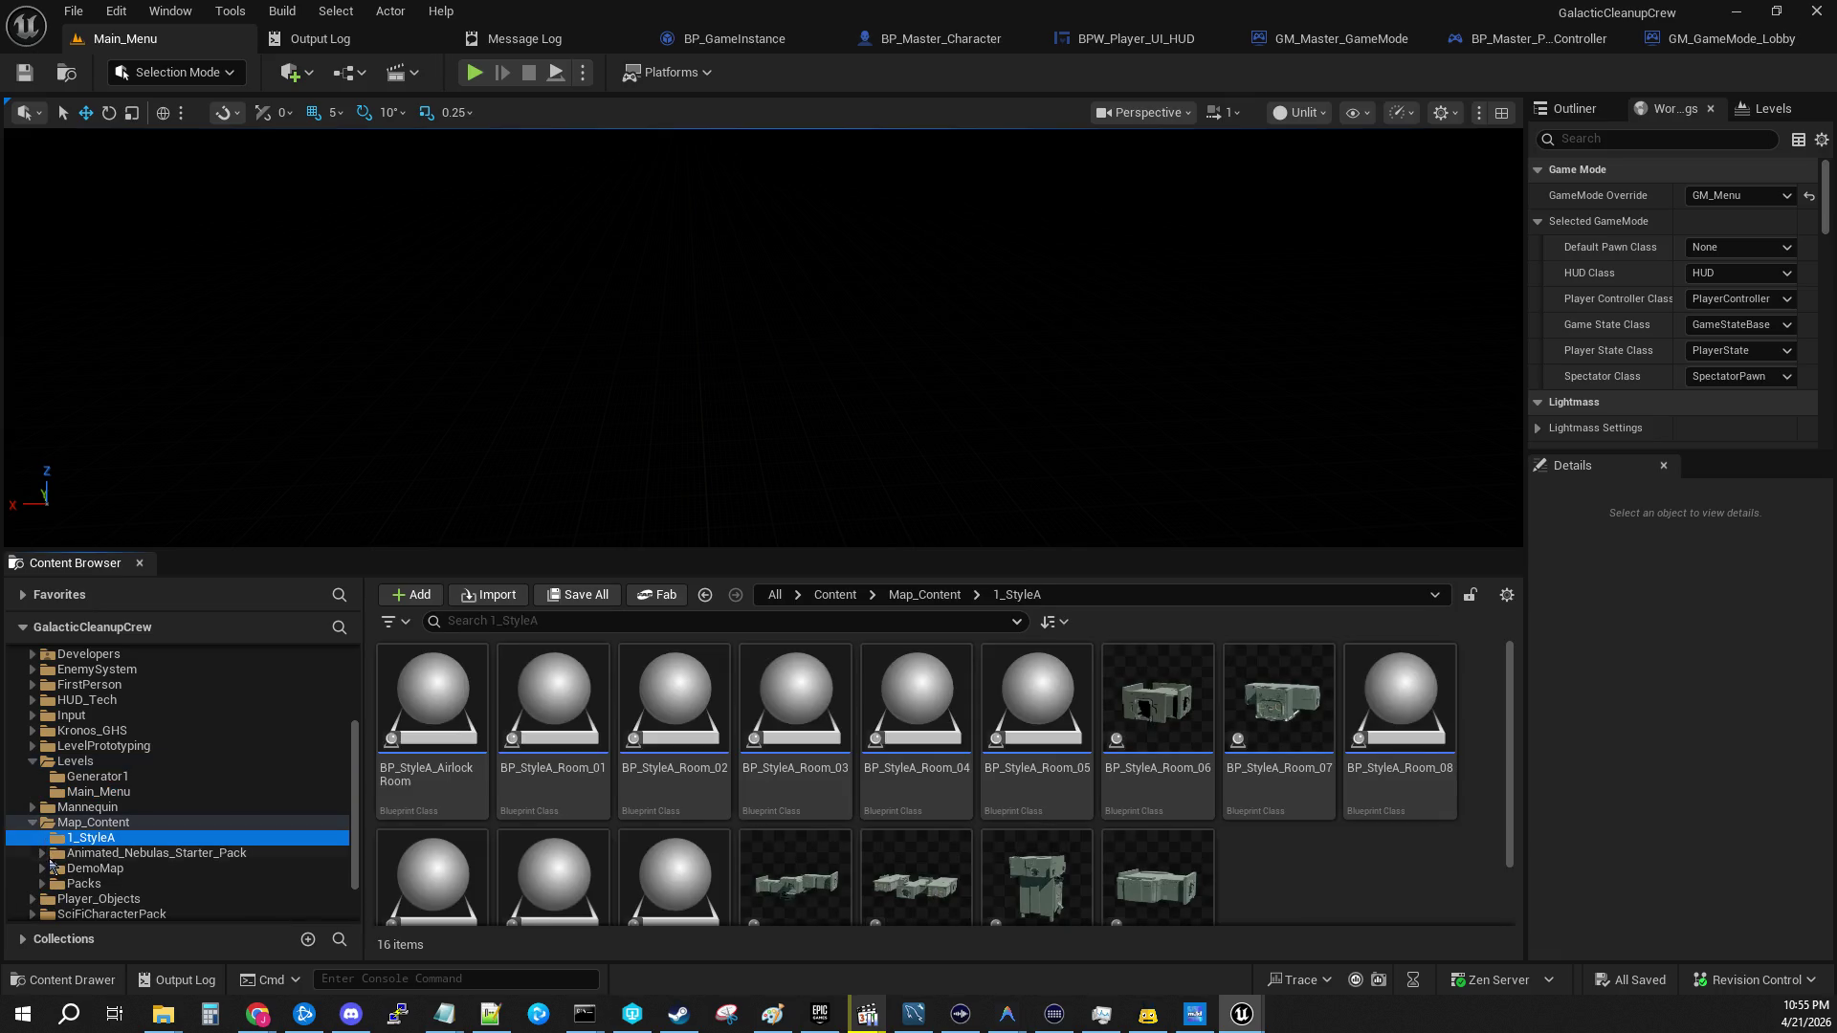
pyautogui.click(43, 867)
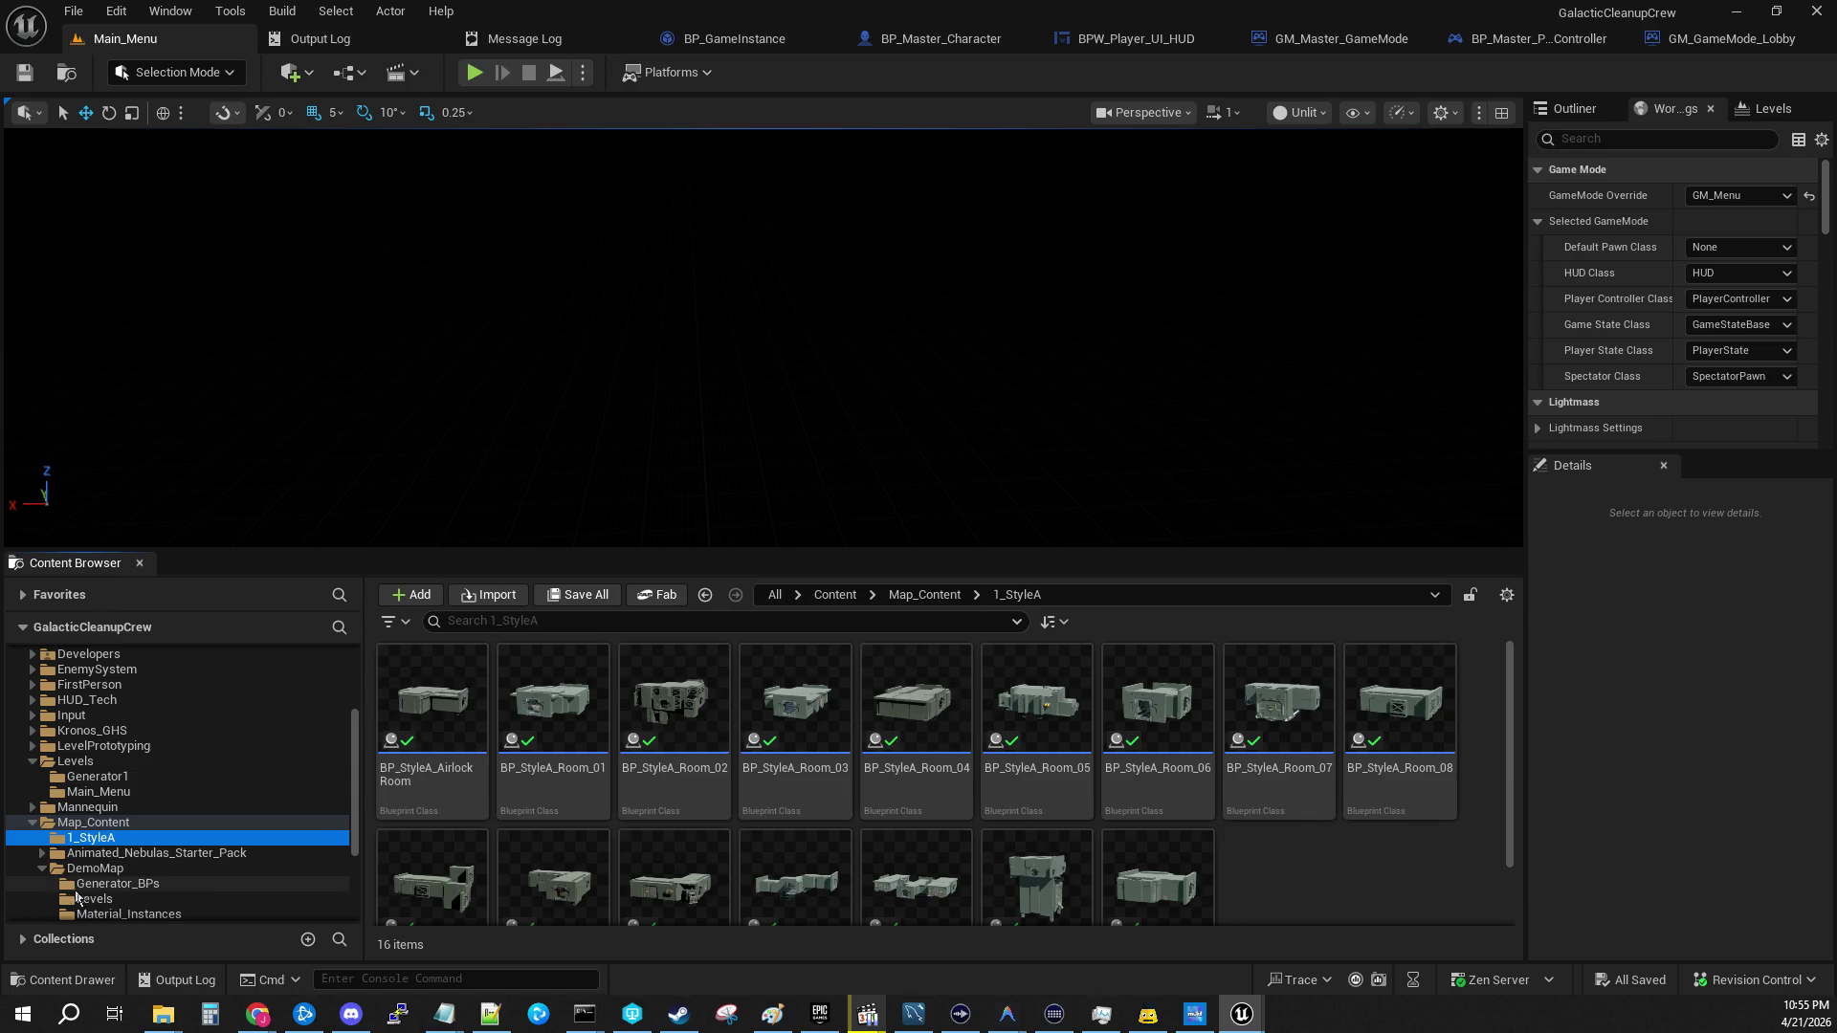
pyautogui.click(88, 884)
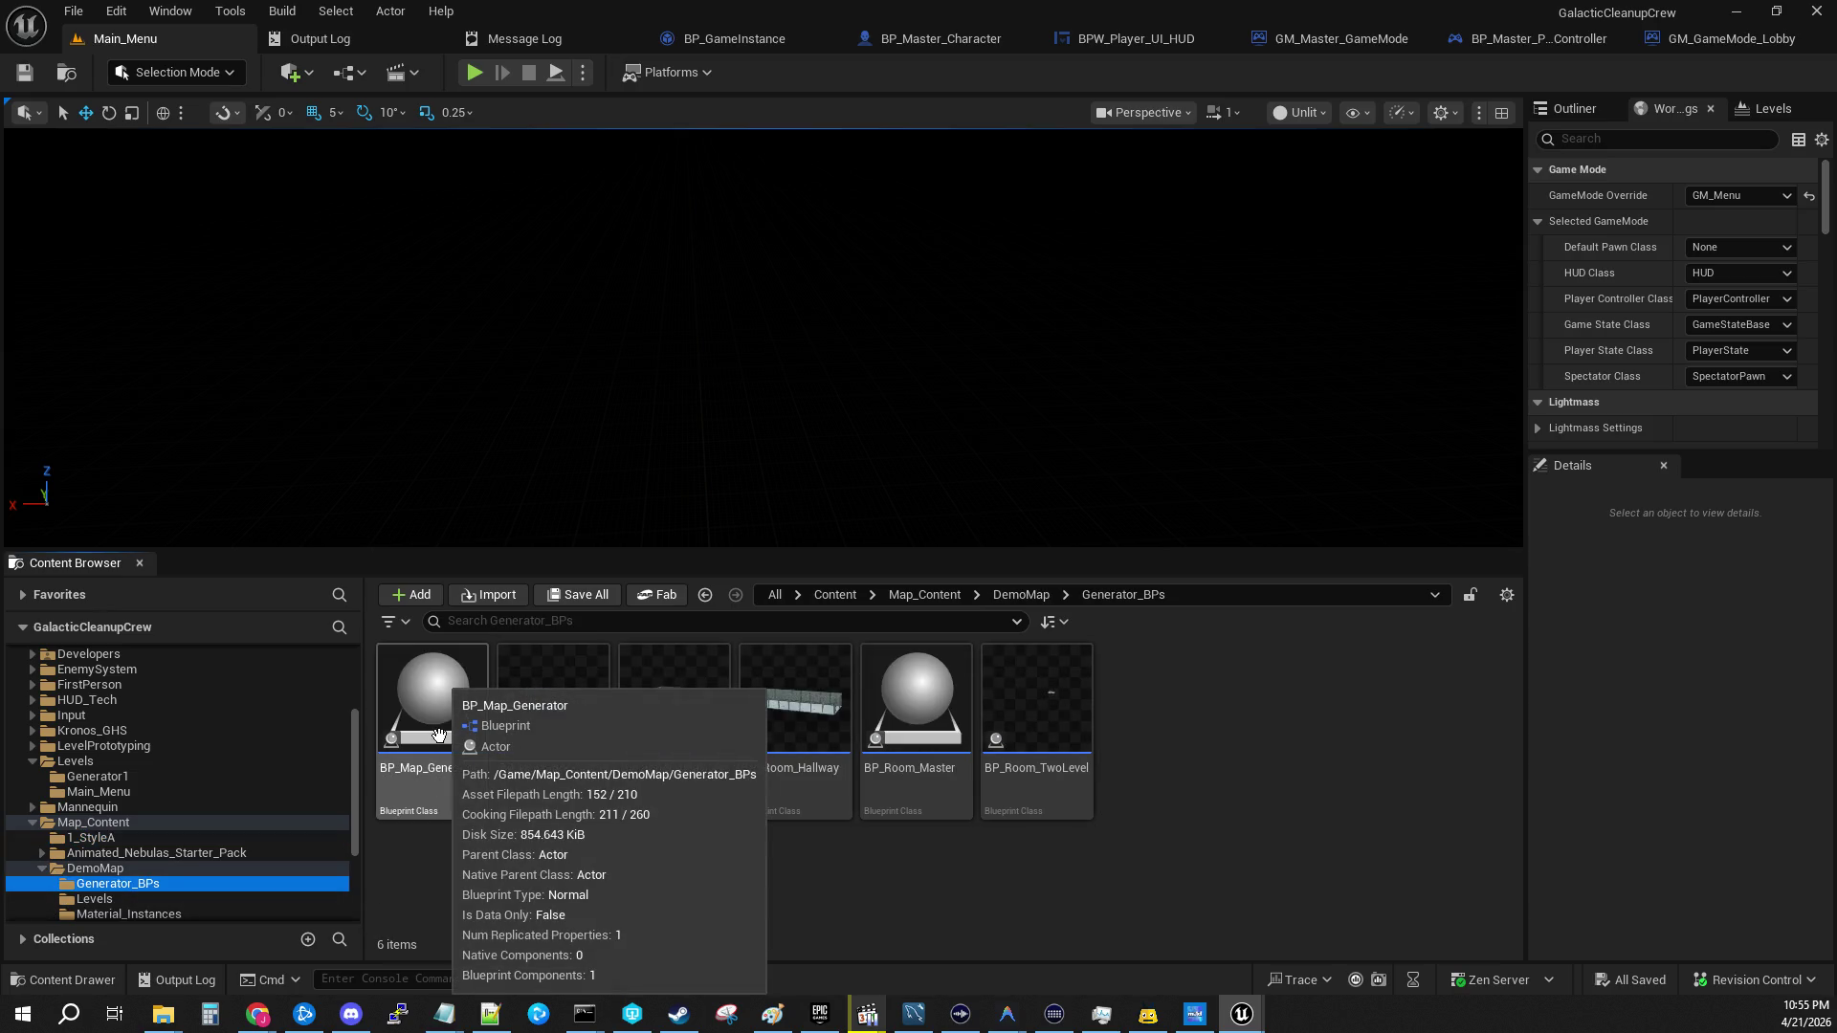
pyautogui.doubleClick(438, 735)
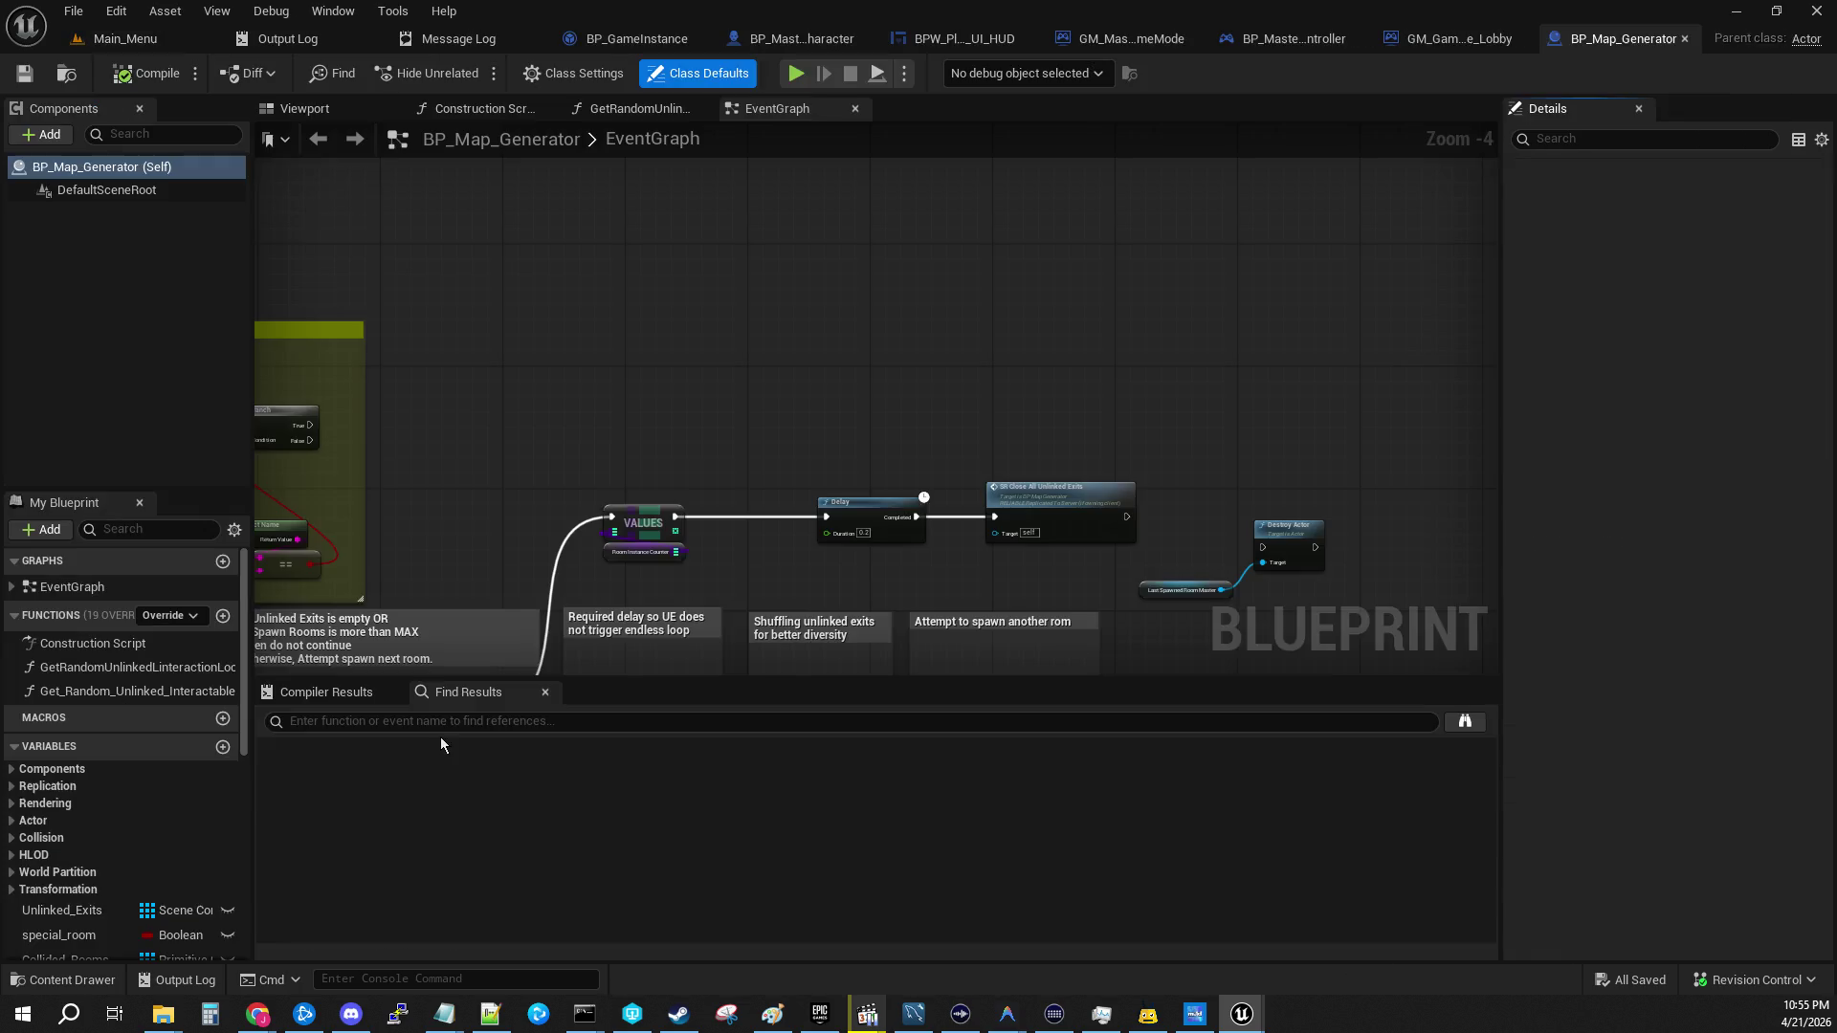
# Step: Preview the map generator in 3D, then return to Main_Menu and close BP_Map_Generator
pyautogui.click(308, 111)
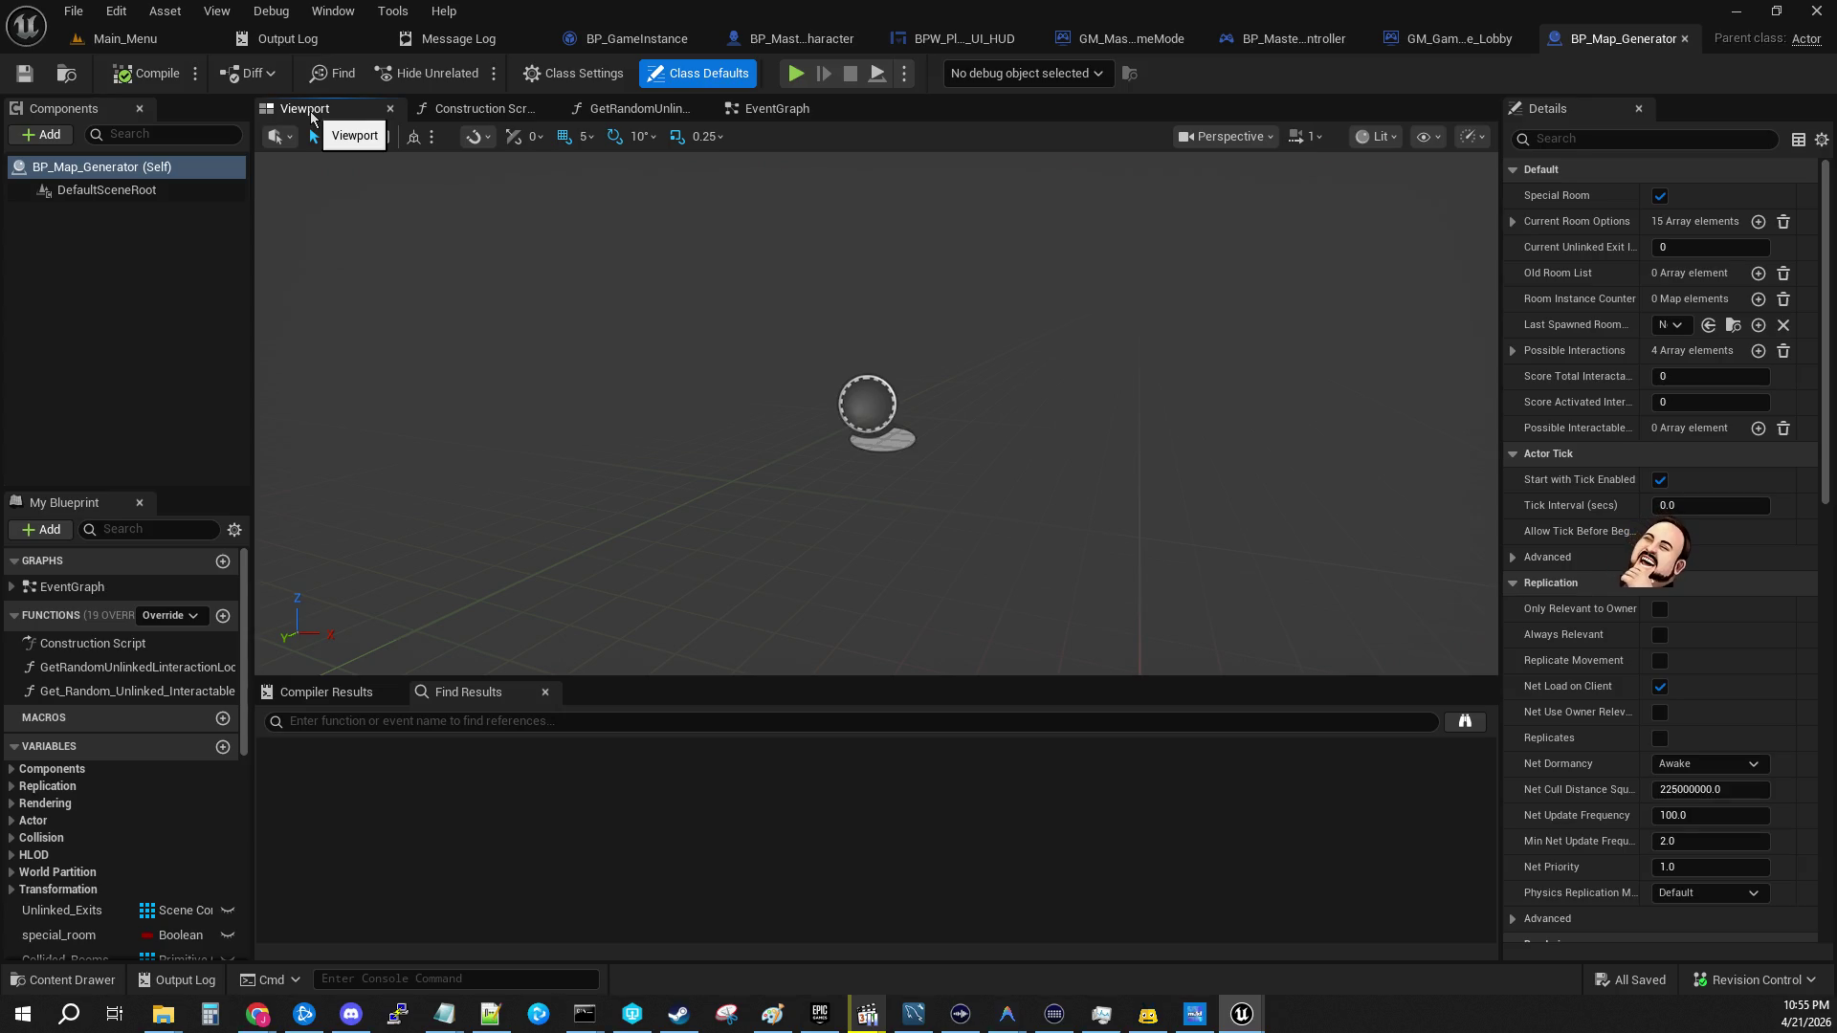
pyautogui.click(125, 38)
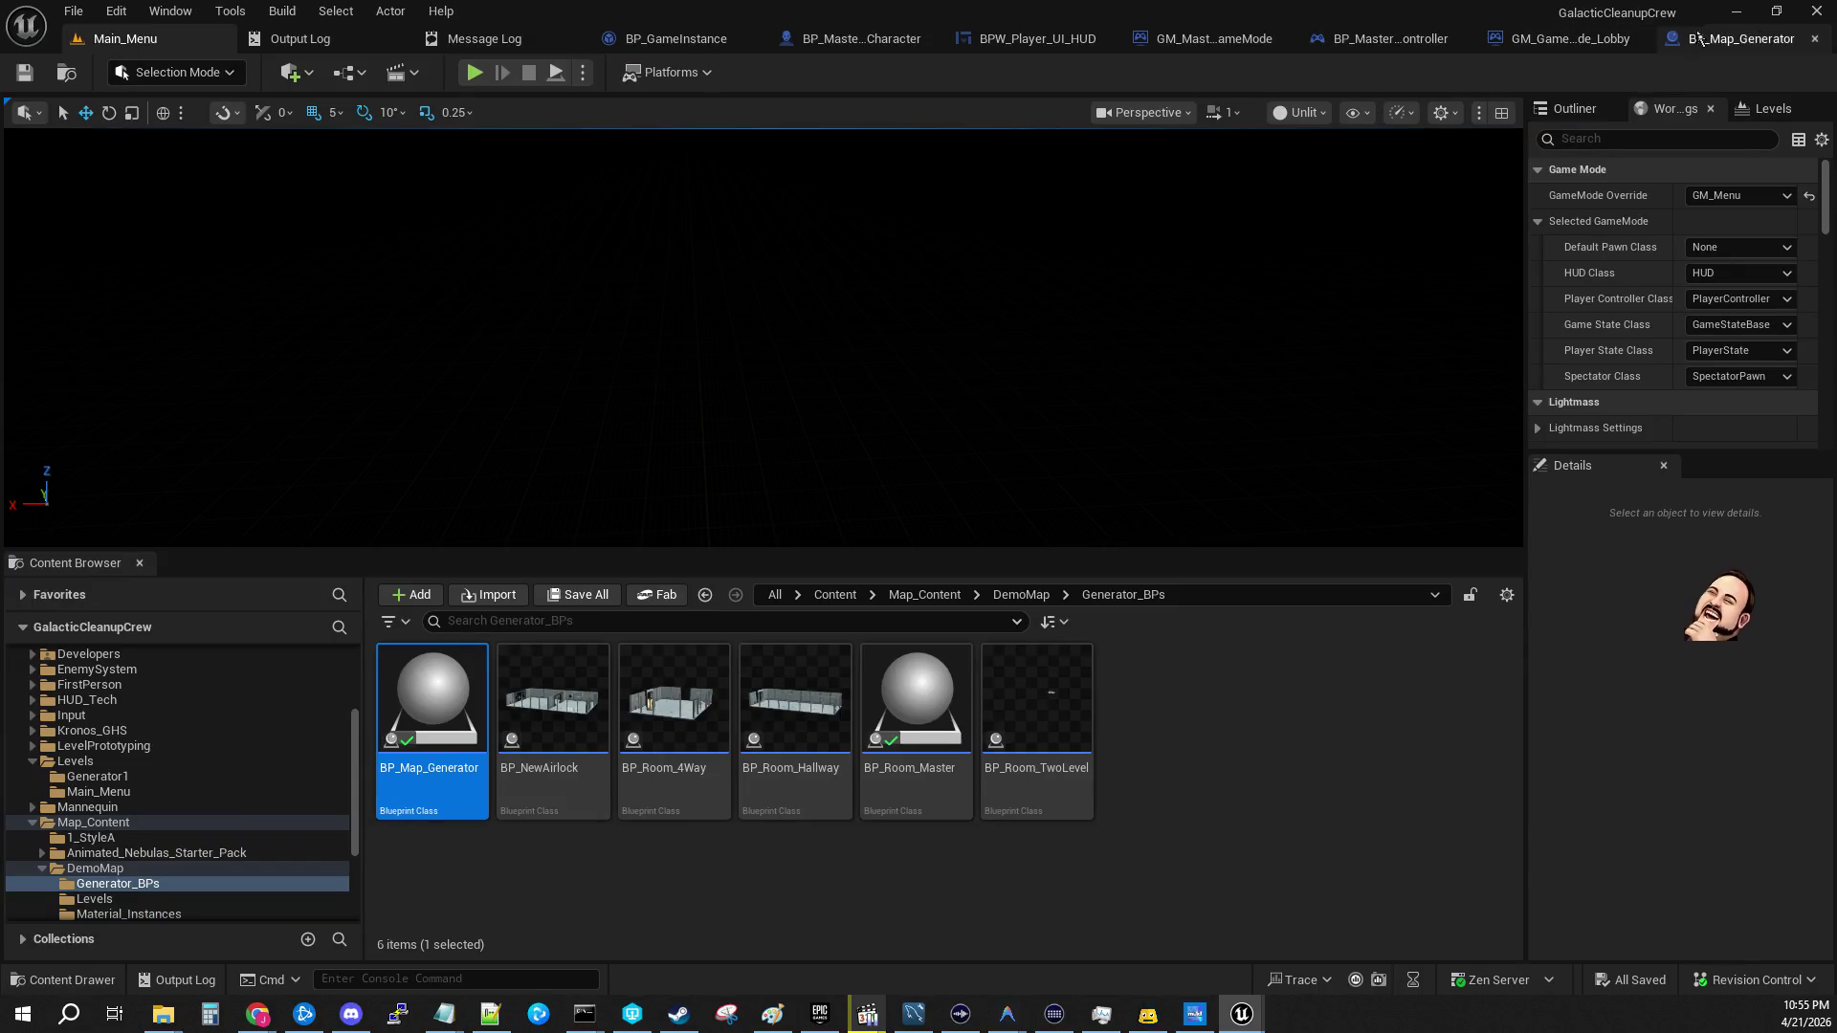
pyautogui.click(1813, 38)
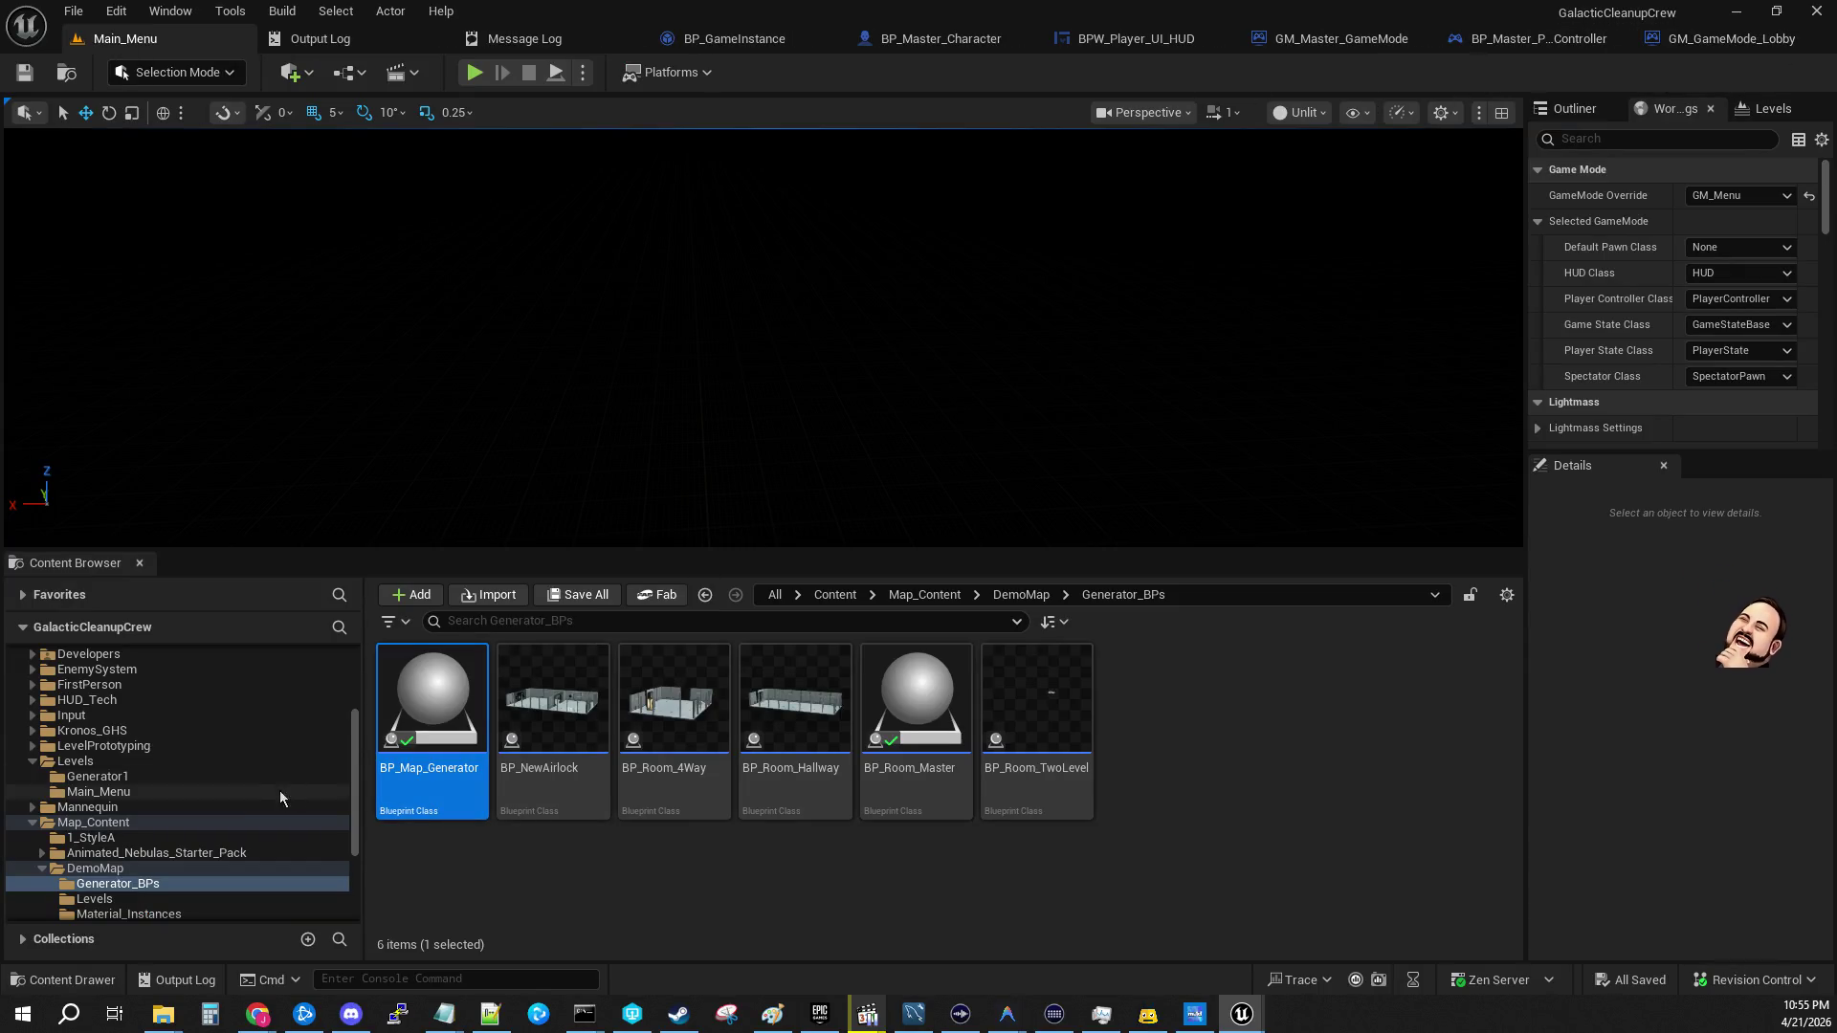
# Step: Load the Generator1 level from Map_Content/DemoMap/Levels
pyautogui.scroll(-2, 191, 831)
pyautogui.click(114, 812)
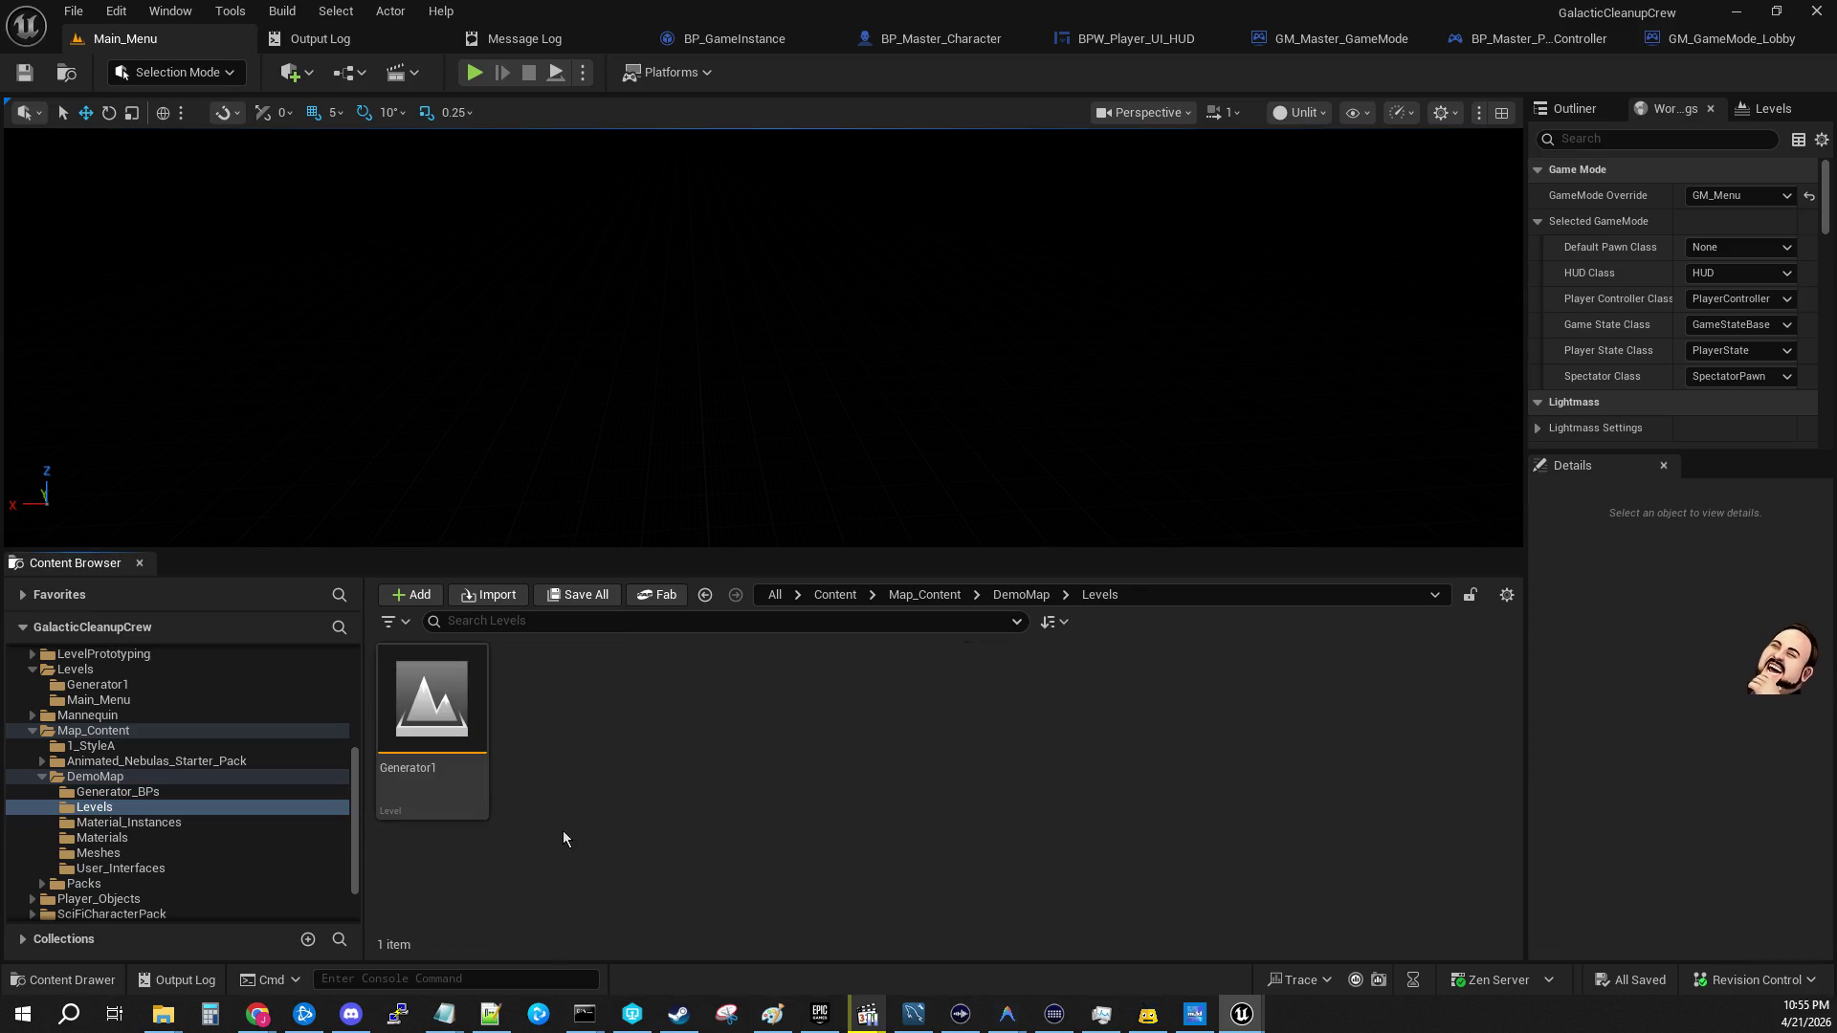
pyautogui.doubleClick(449, 749)
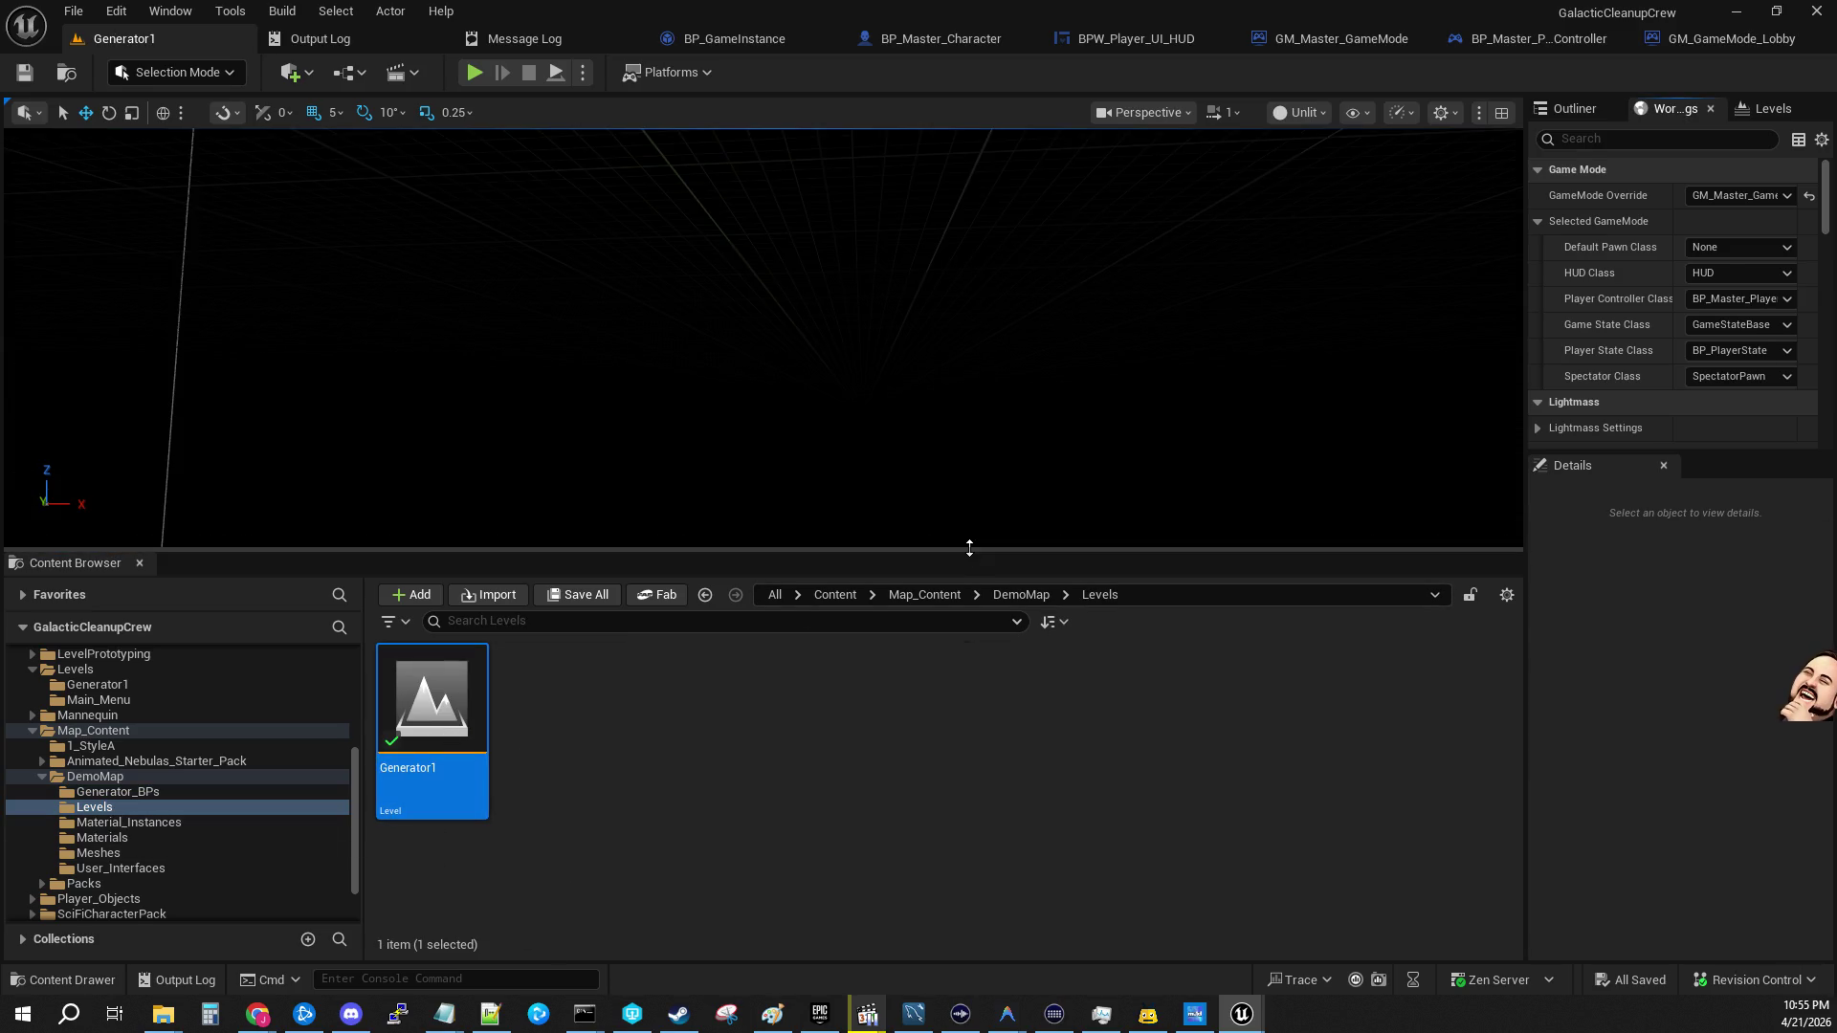
# Step: Enlarge the Generator1 viewport and shift the camera to see more of the room
pyautogui.moveTo(967, 553); pyautogui.dragTo(967, 872)
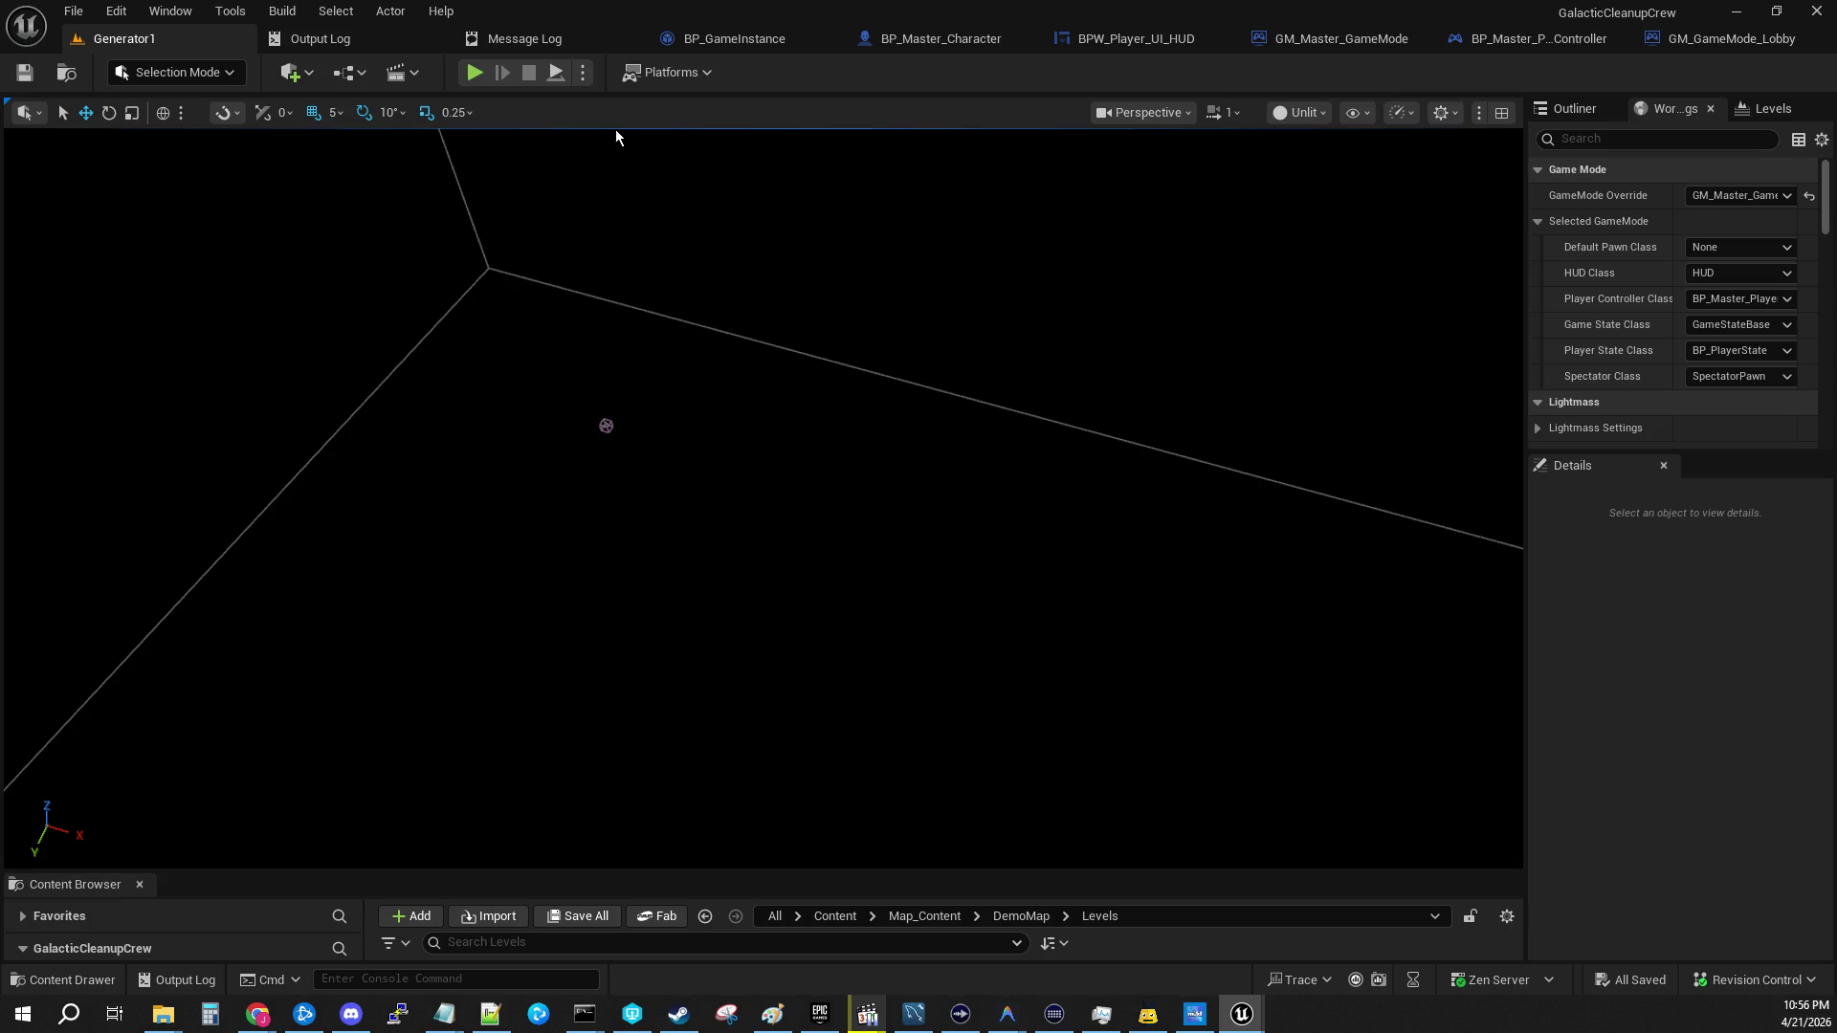
pyautogui.moveTo(536, 283); pyautogui.dragTo(593, 335)
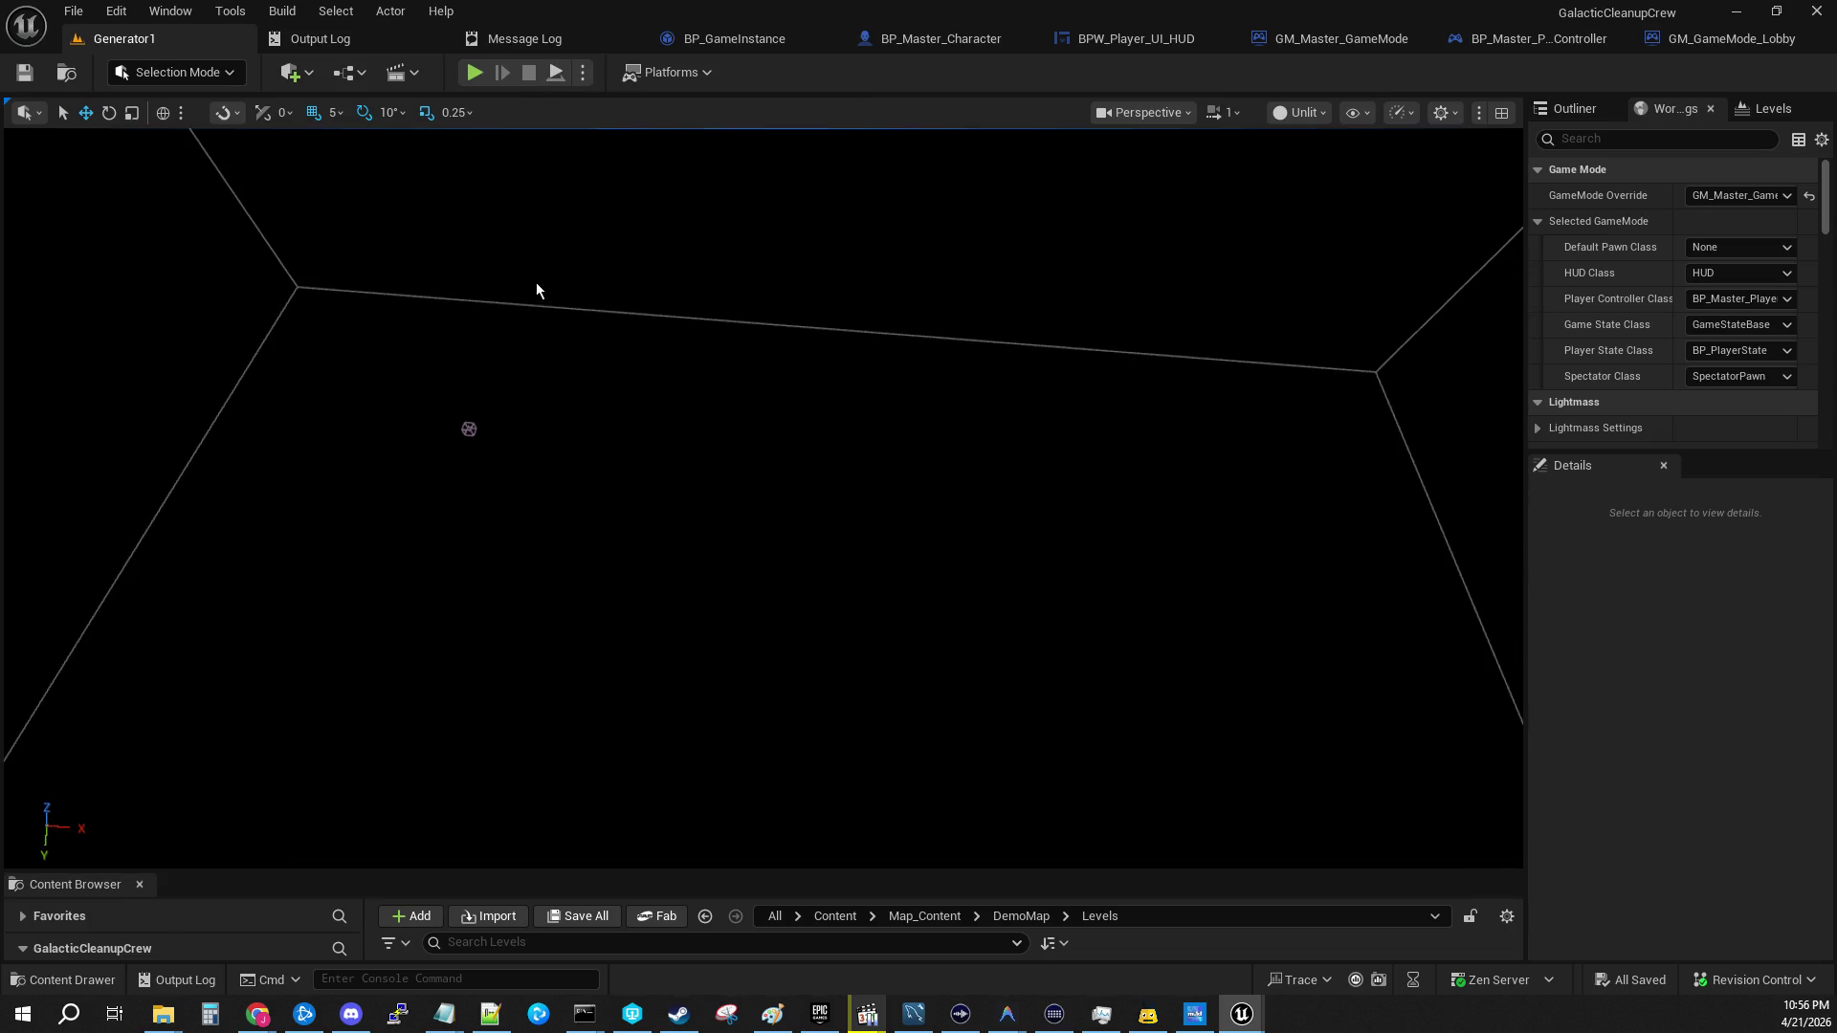
# Step: Simulate Generator1, try Wireframe view, then switch to Unlit and zoom in on the generated map
pyautogui.click(555, 76)
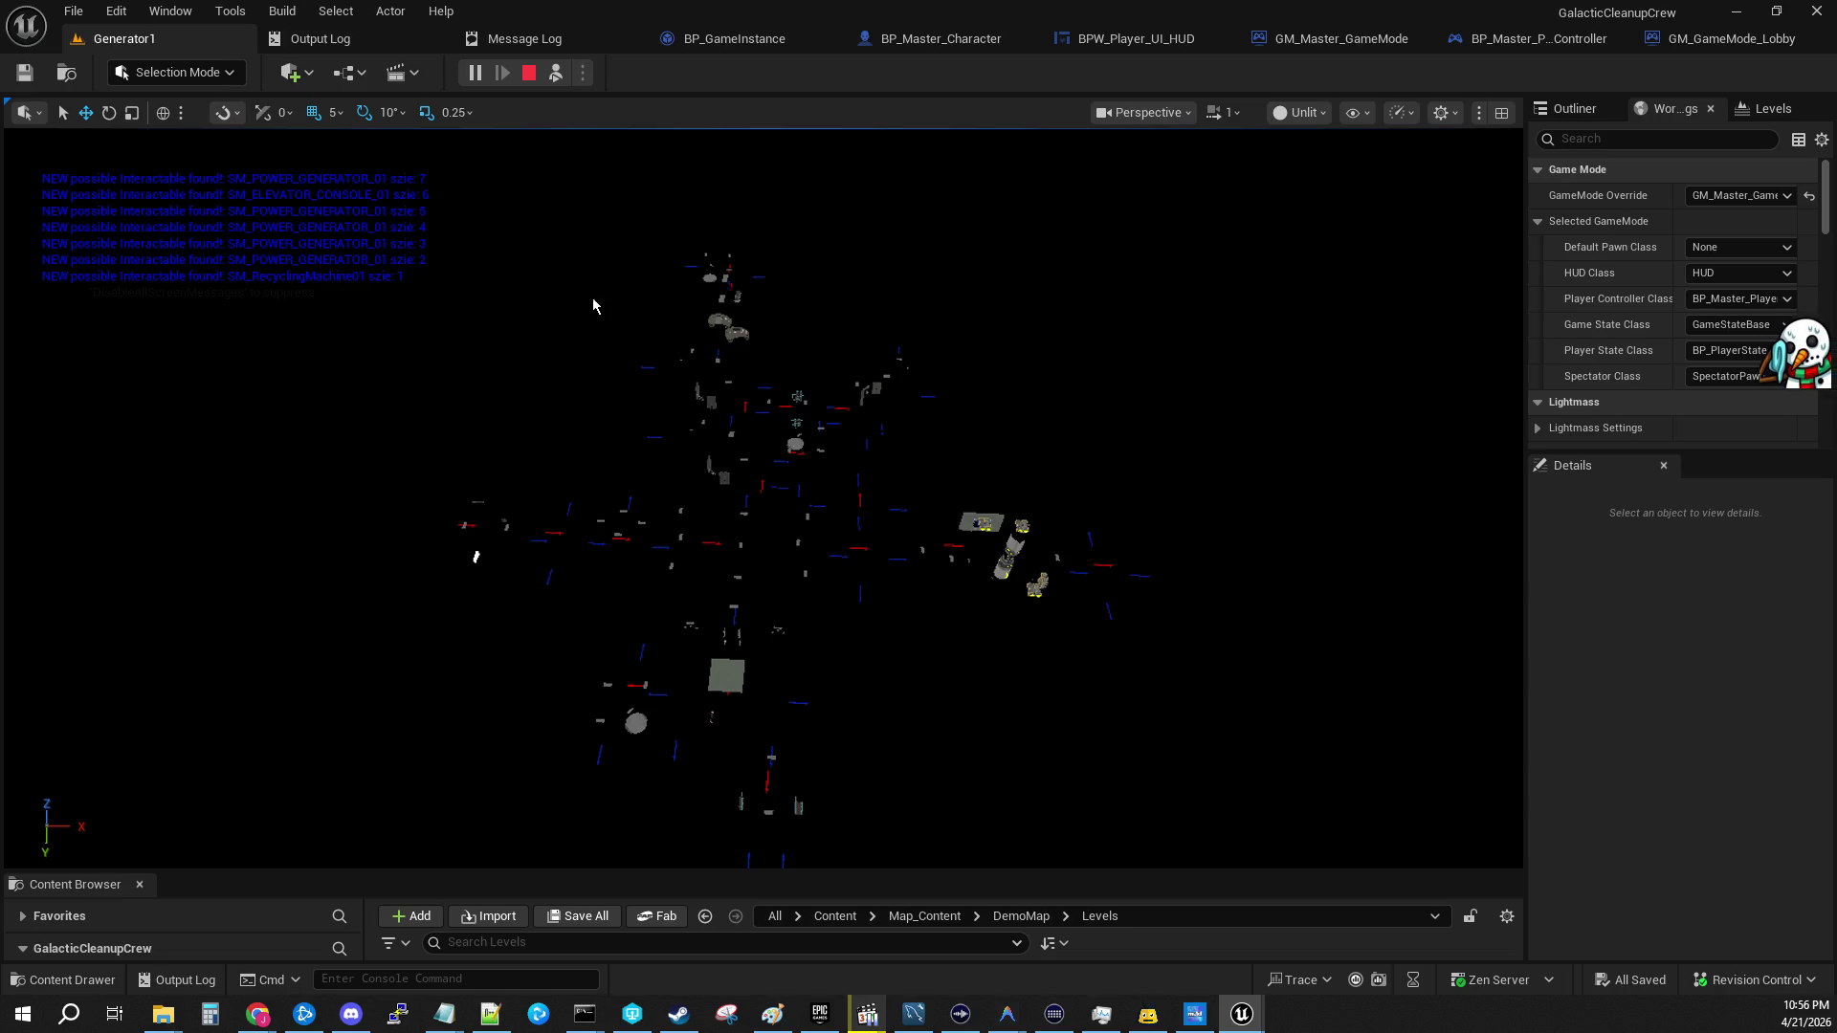
pyautogui.click(1355, 113)
pyautogui.click(1301, 112)
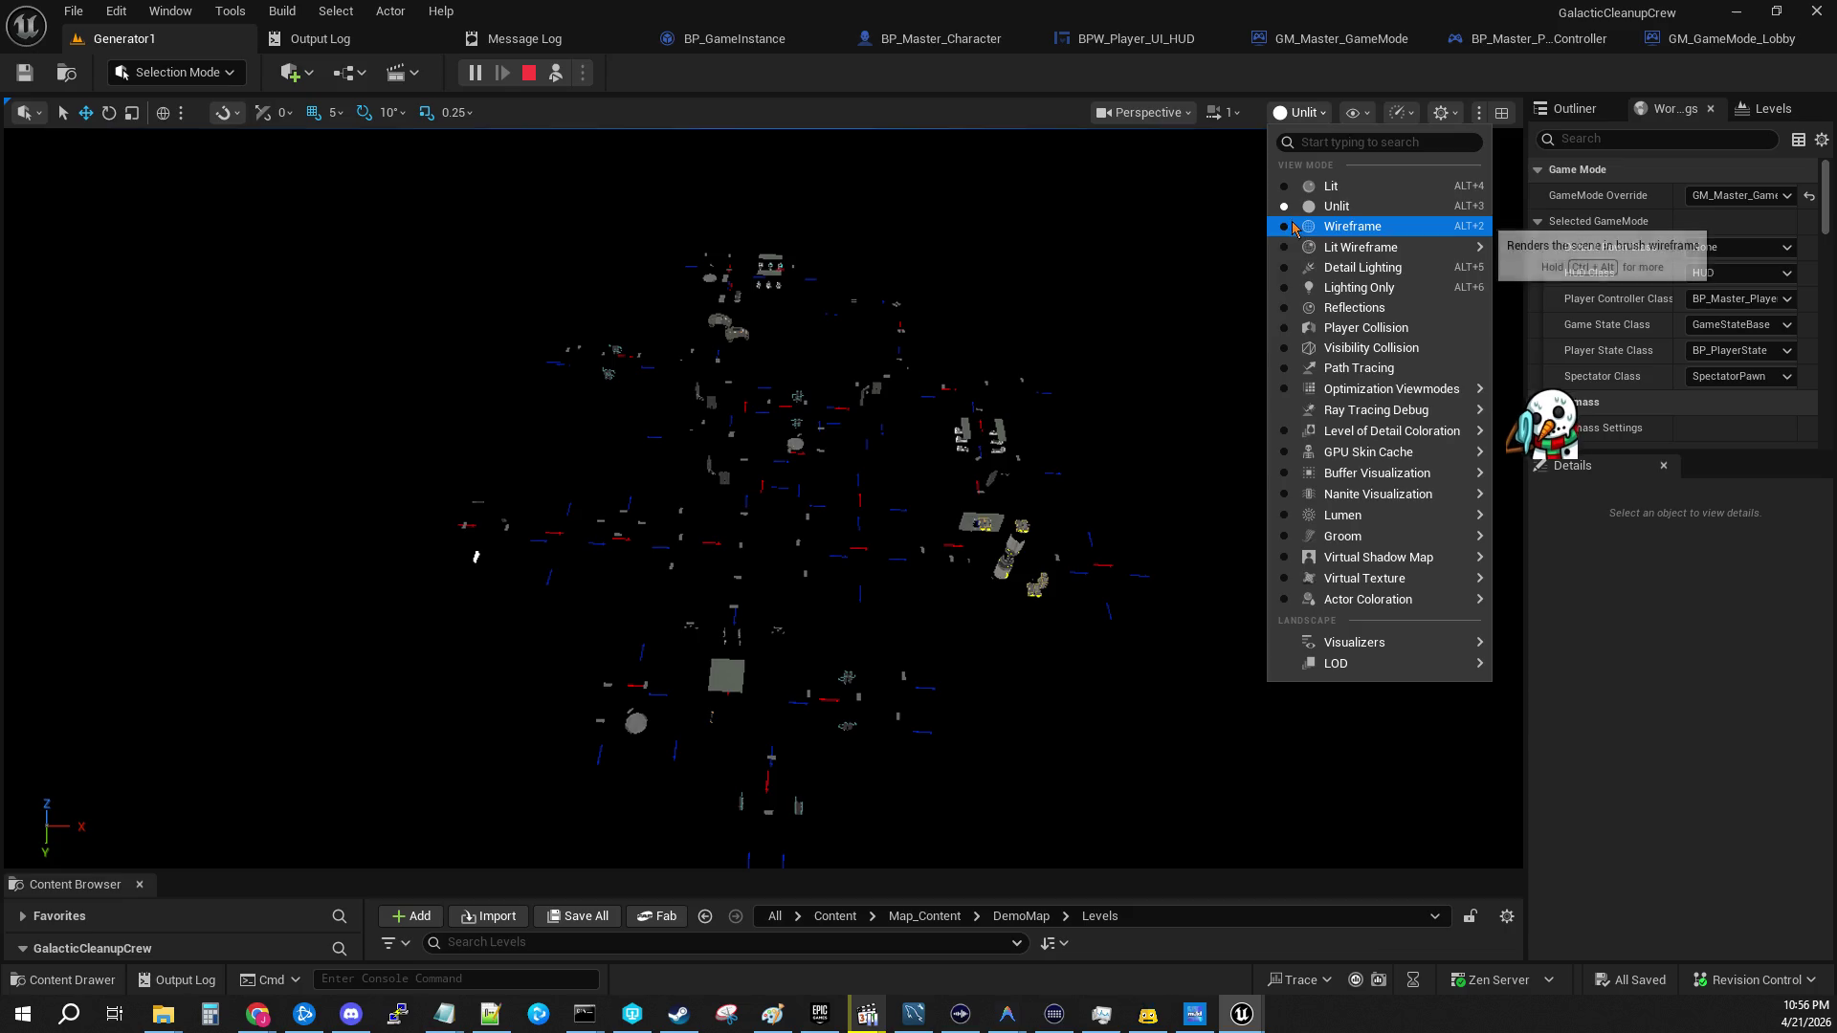
pyautogui.click(1293, 228)
pyautogui.click(1284, 113)
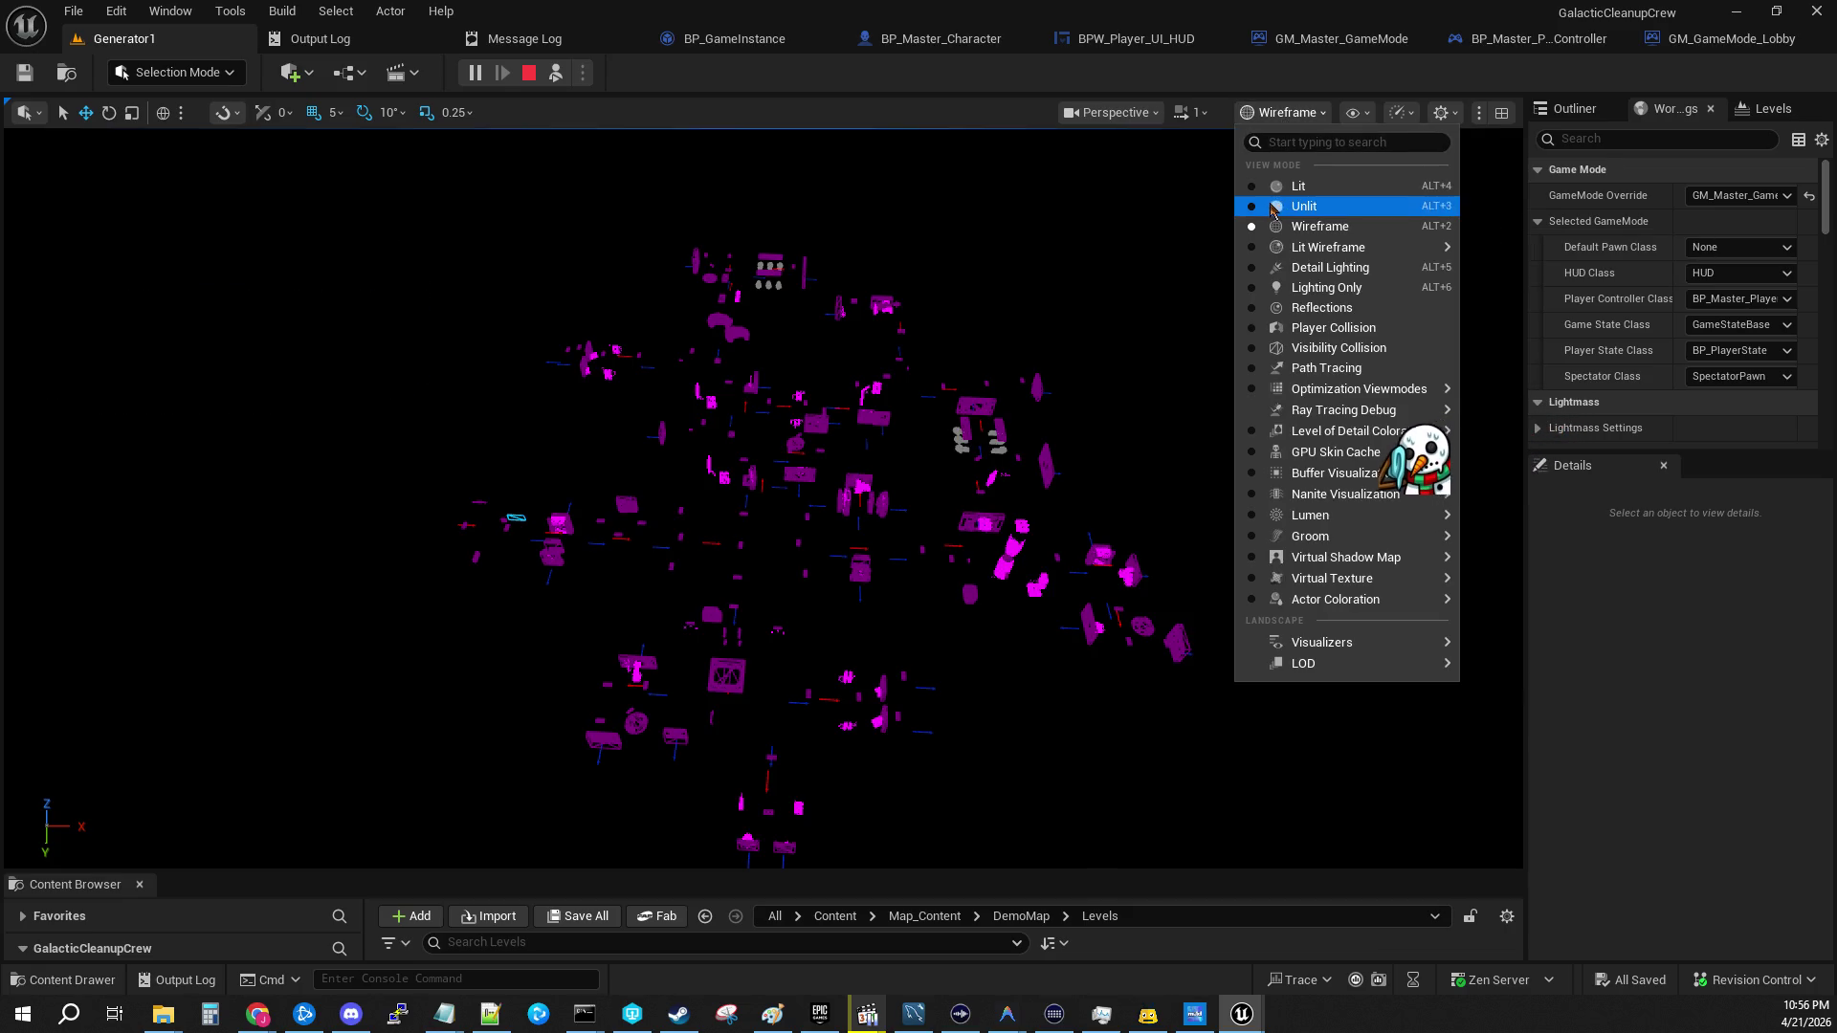
pyautogui.click(1273, 206)
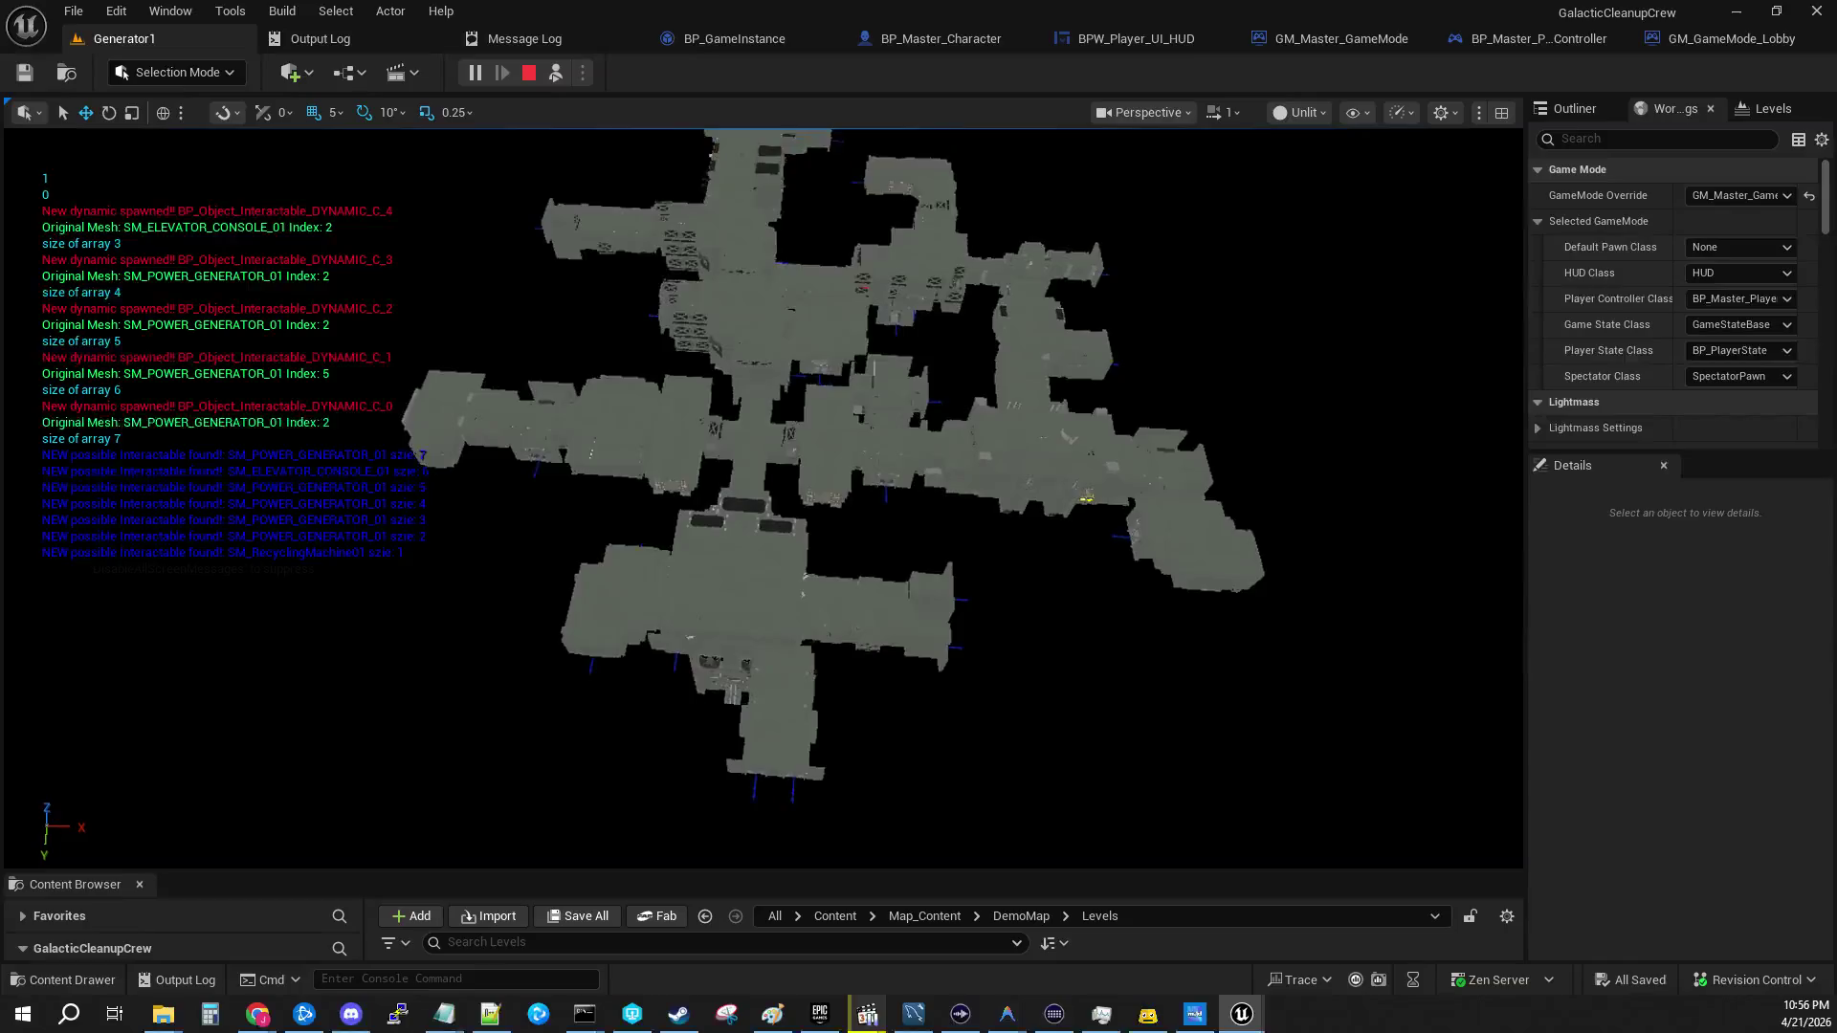
pyautogui.scroll(5, 766, 498)
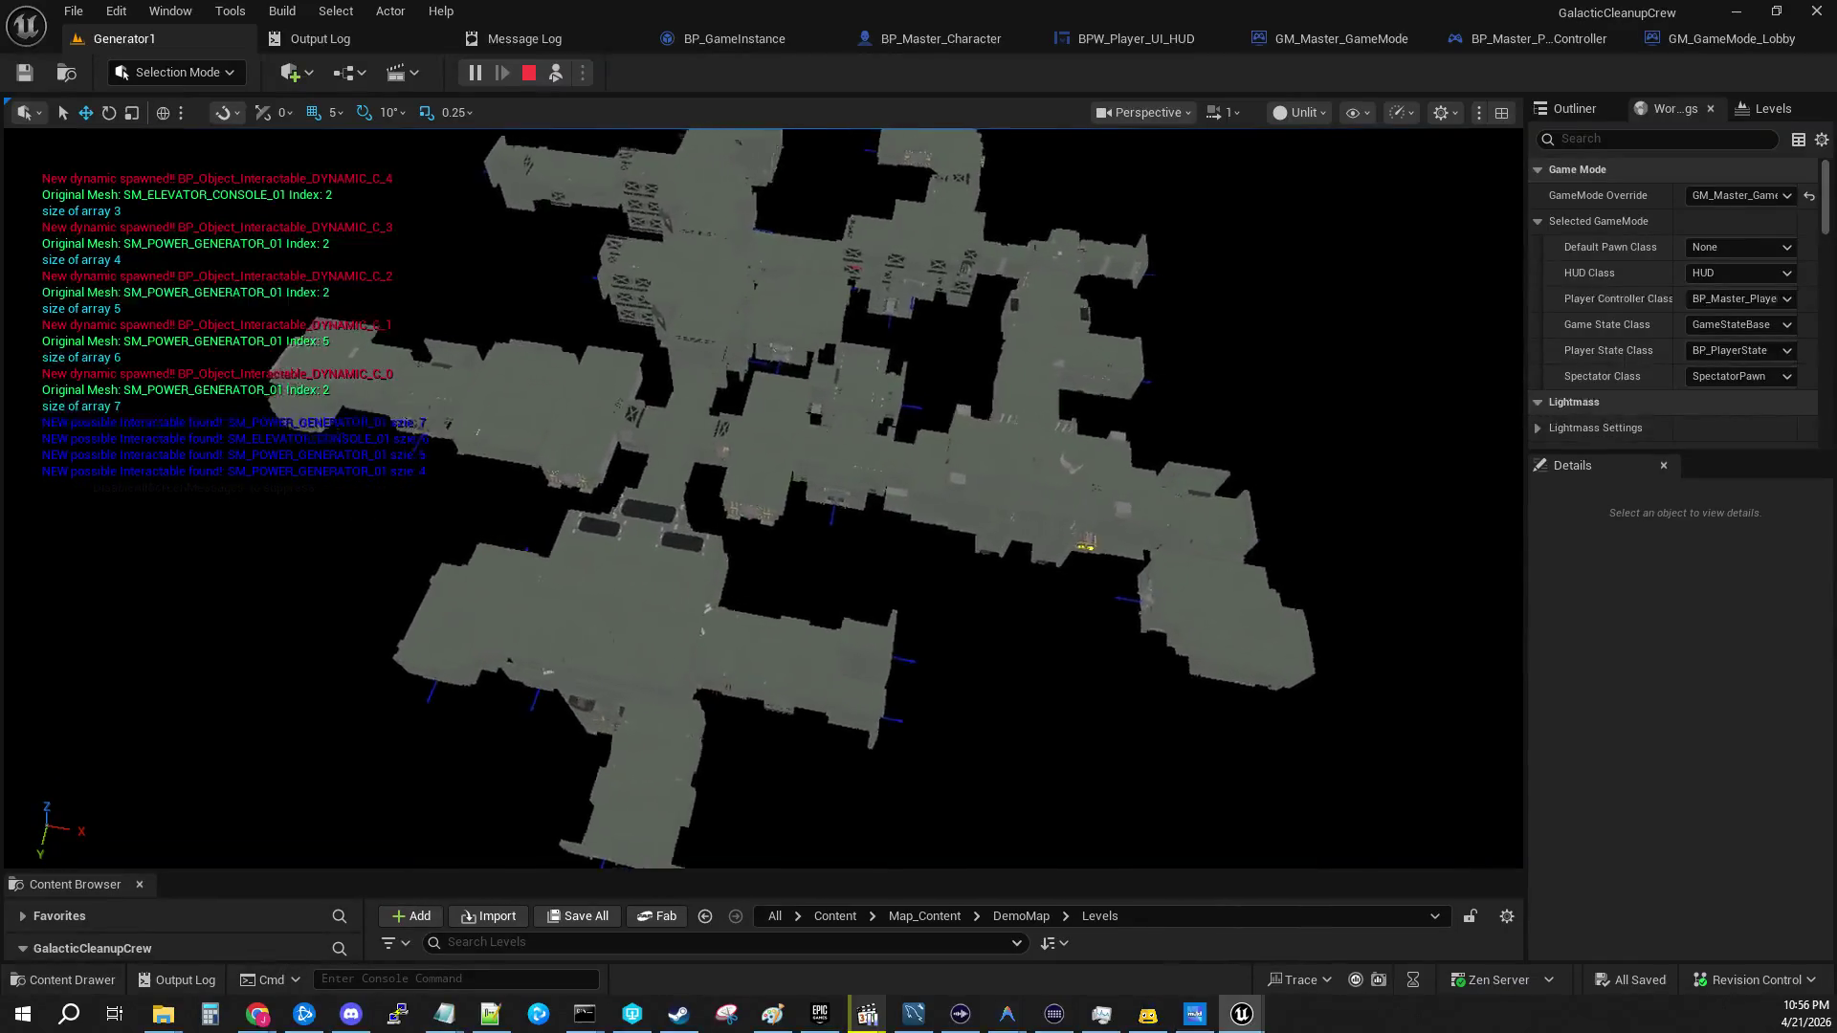